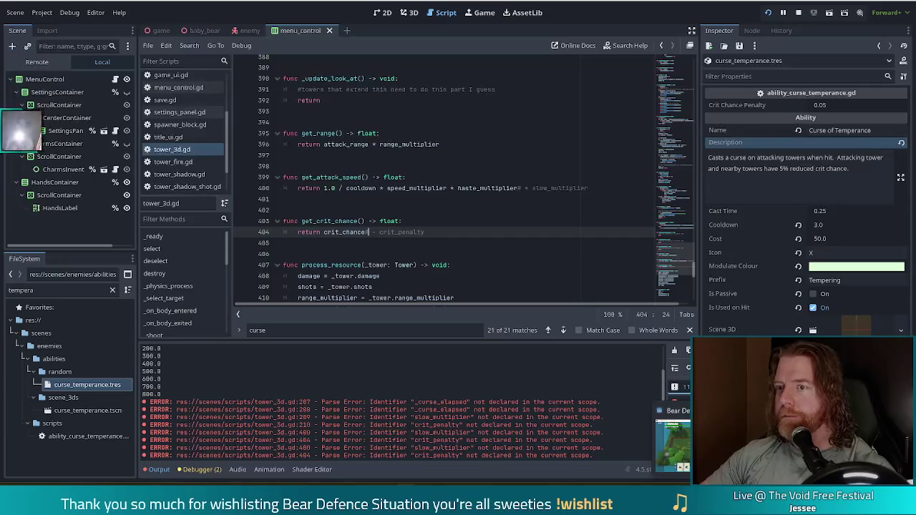
Finish with tower_3d.gd's crit chance code and open ability_curse_temperance.gd
click(414, 221)
click(447, 233)
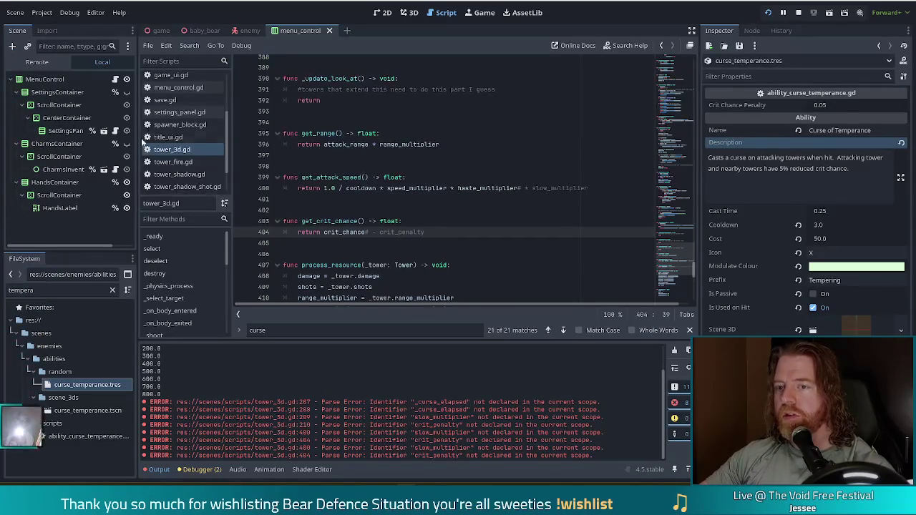
scroll(190, 148, down, 3)
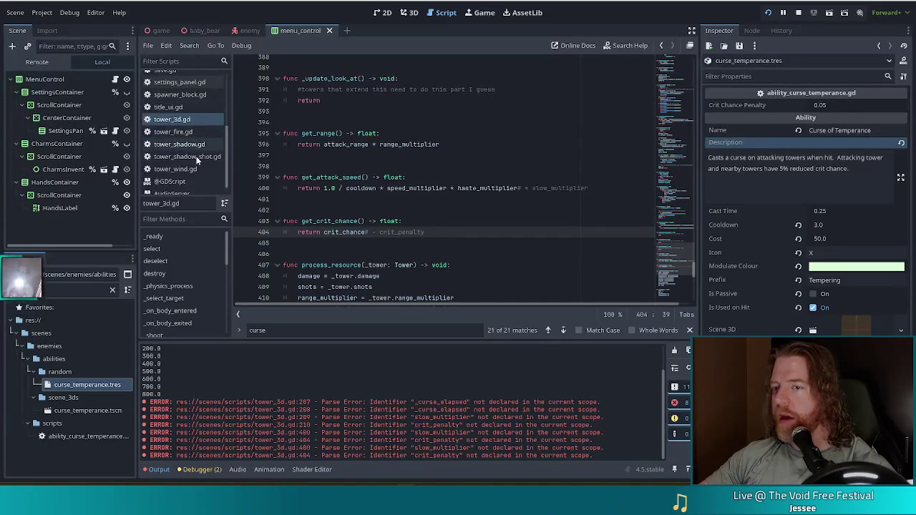
scroll(199, 150, up, 5)
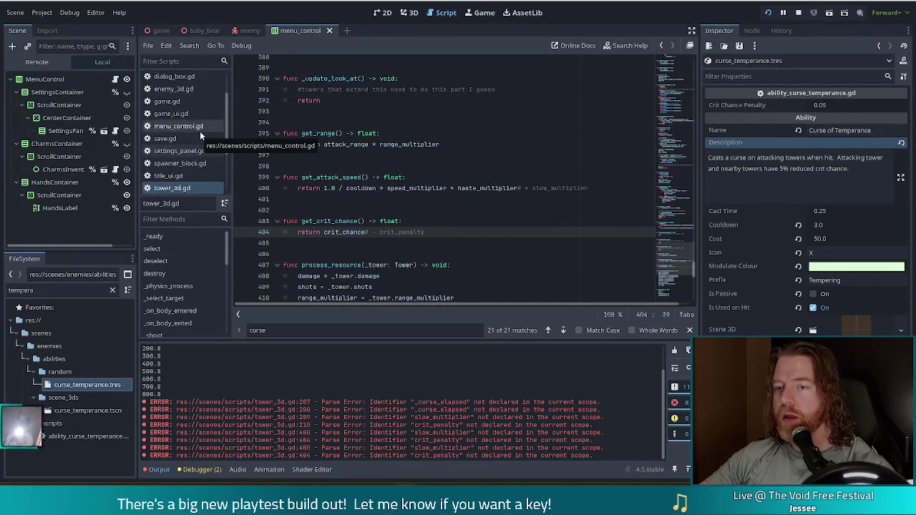
scroll(200, 143, up, 3)
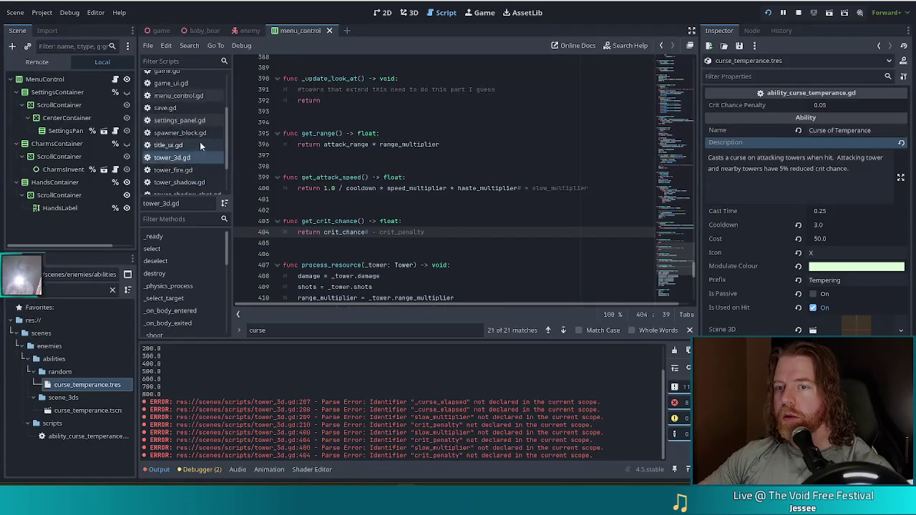
click(182, 91)
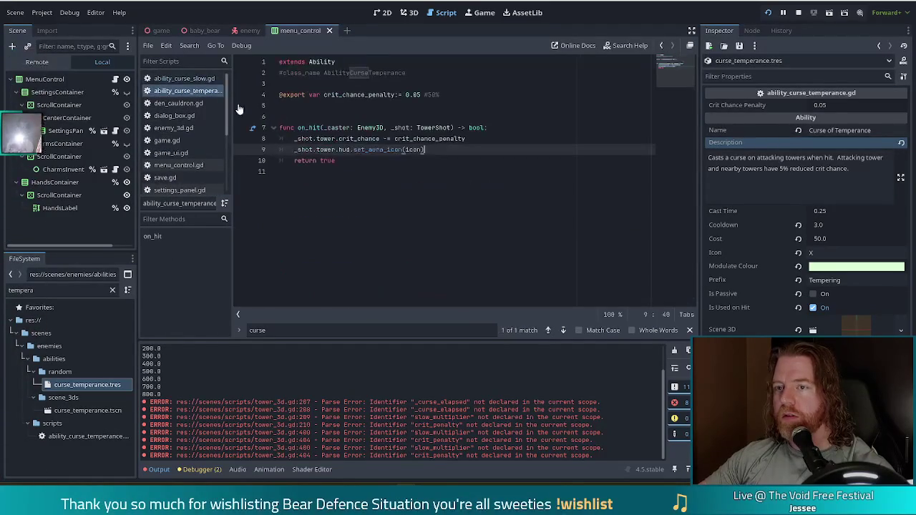
Add '_shot.tower.cursed = true' after the set_aura_icon call in on_hit
key(Return)
text(_shot)
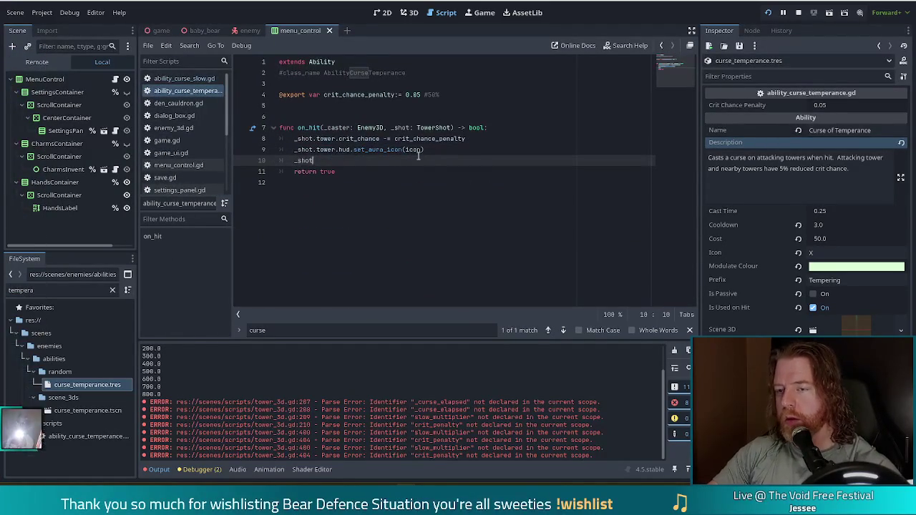
text(.tower.cur)
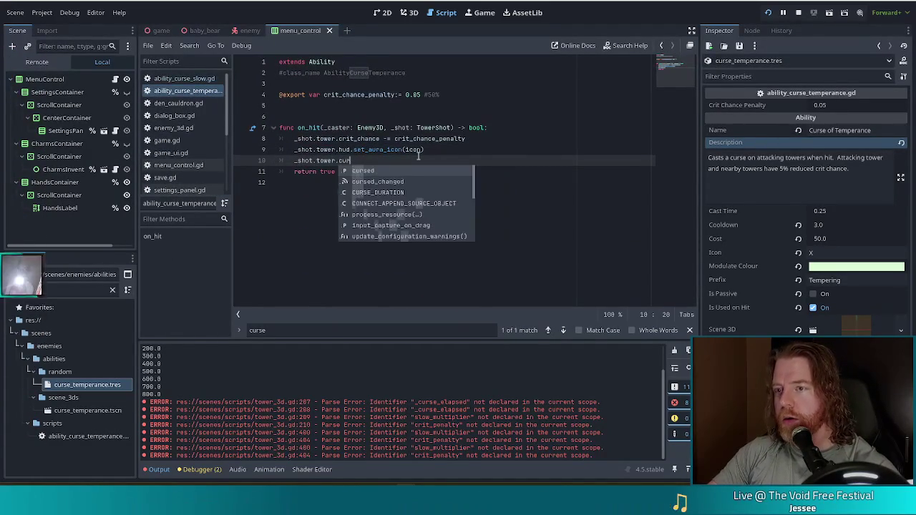
text(sed = true)
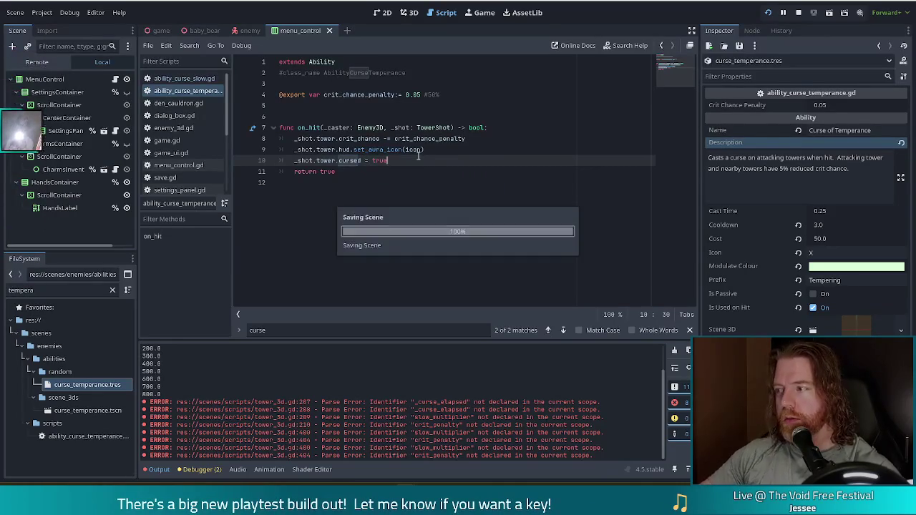
click(338, 138)
drag(338, 138, 382, 160)
click(434, 166)
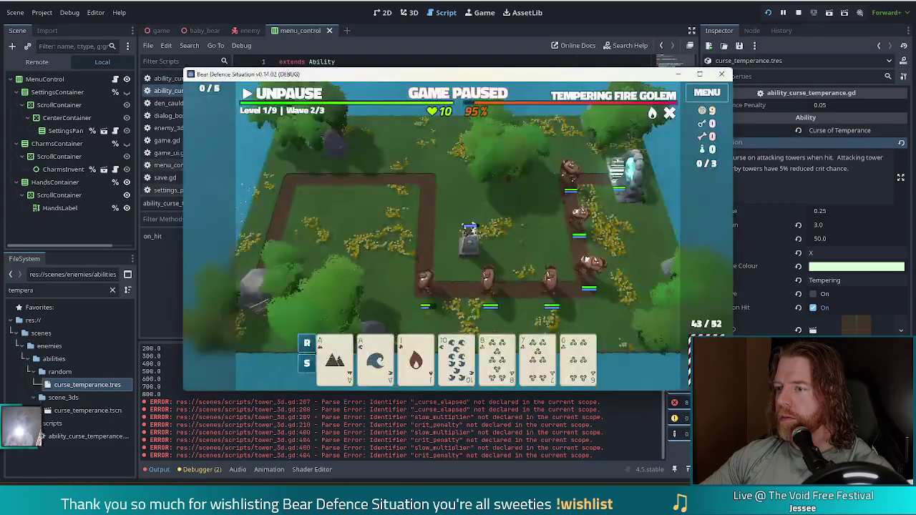
Stop the running game and bring the editor back to the front
key(space)
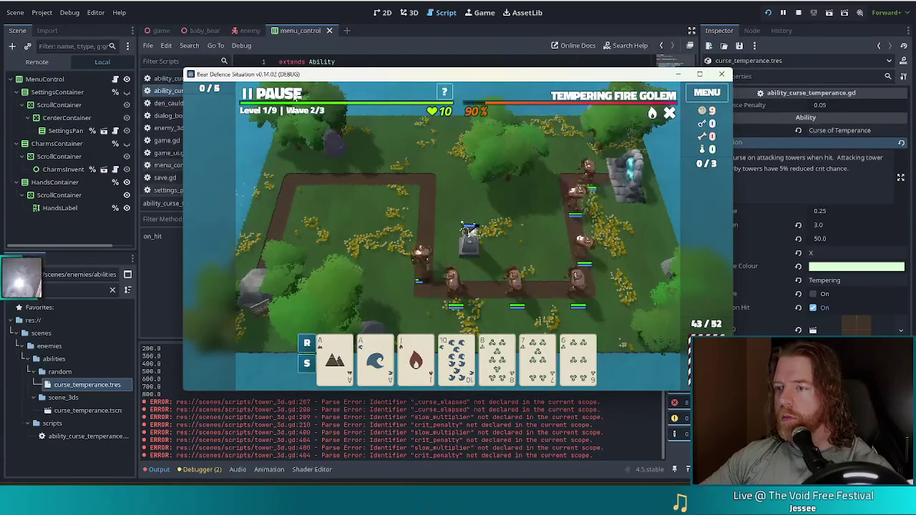
key(space)
key(alt+Tab)
click(430, 150)
click(768, 12)
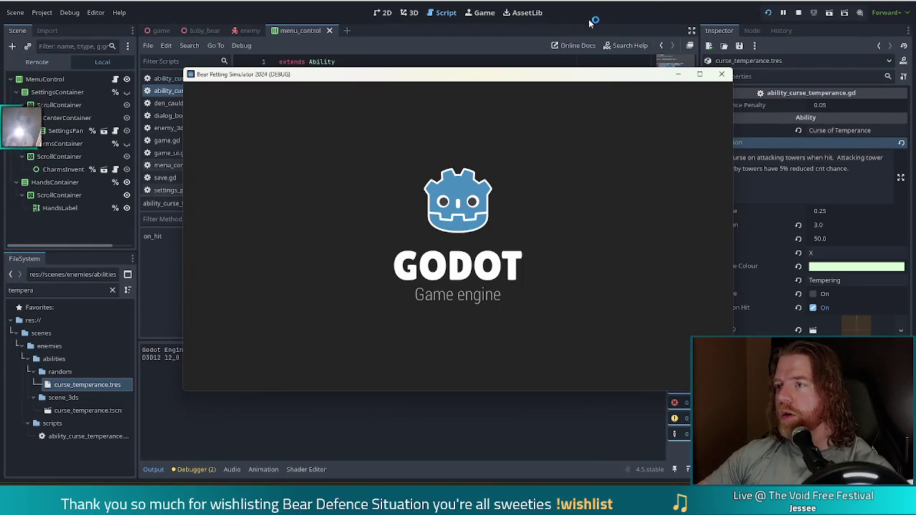
click(371, 161)
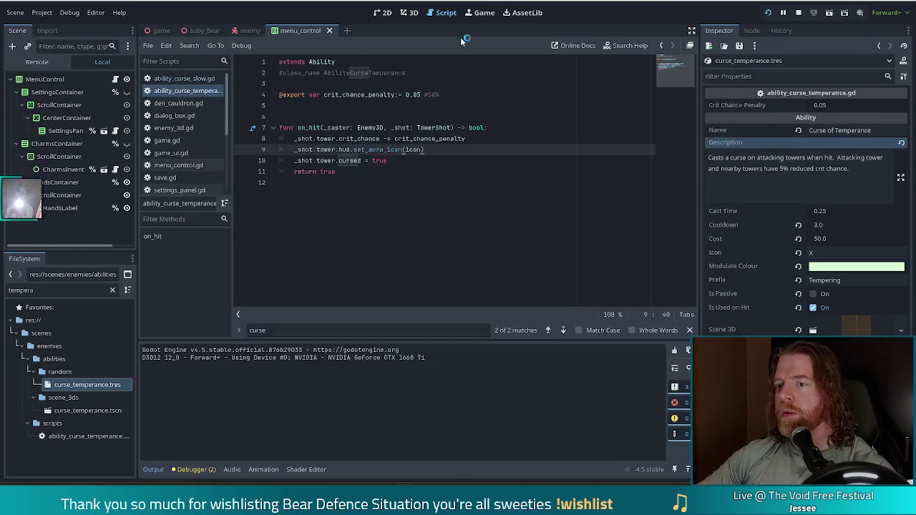
Inspect the cursed declaration and its cursed_changed emit in tower_3d.gd, then relaunch with F5
ctrl+click(349, 161)
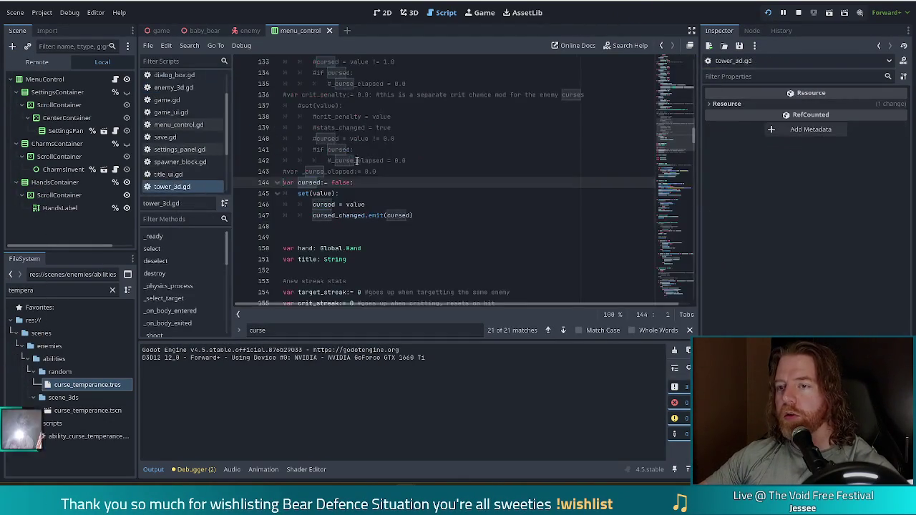
click(399, 216)
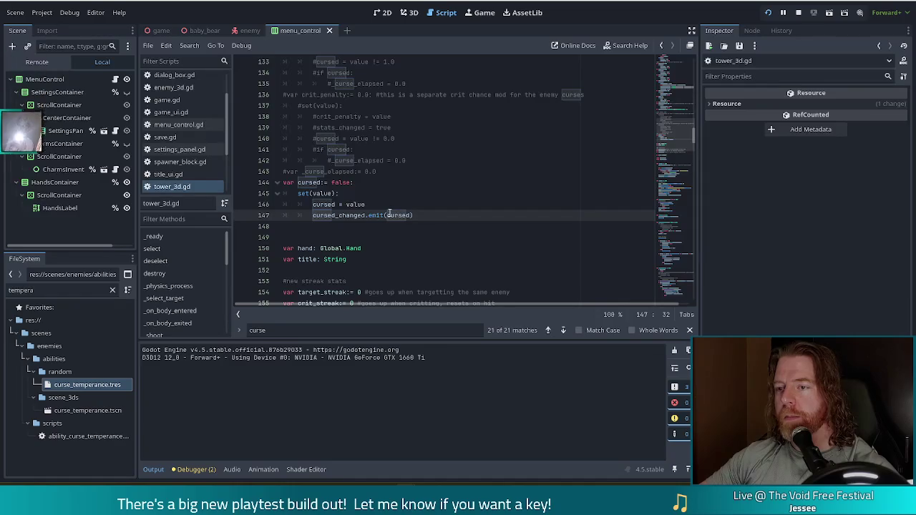
key(F5)
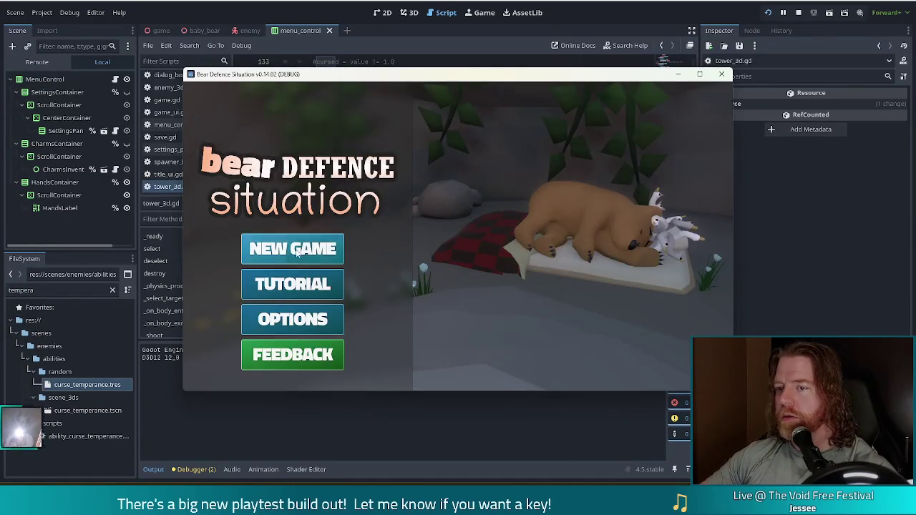
Start a new game and apply curse_temperance via the console command setabilitycurse_temperance
click(298, 252)
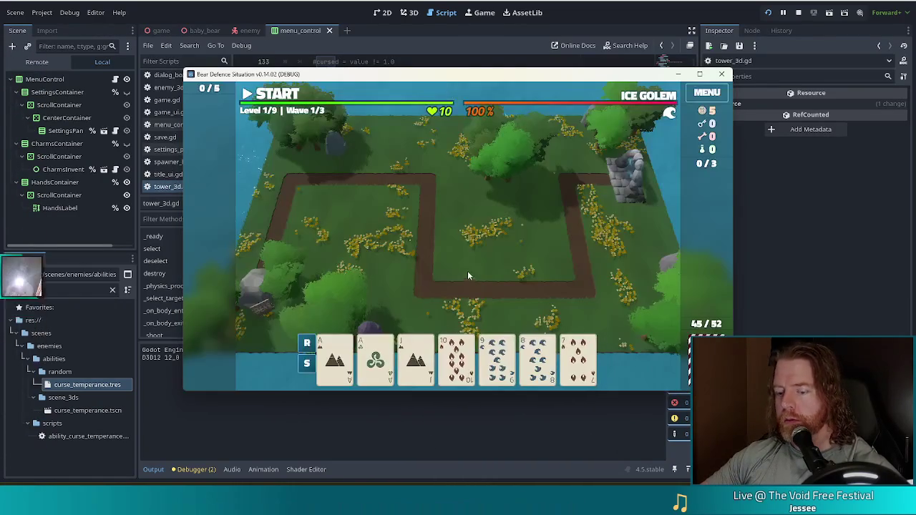
key(grave)
text(set_abilitycurse_temper)
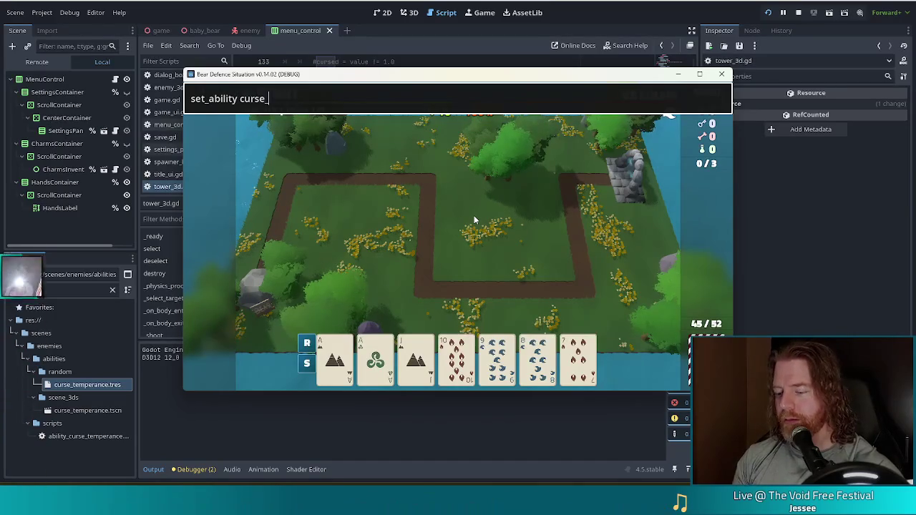
text(ance)
key(Return)
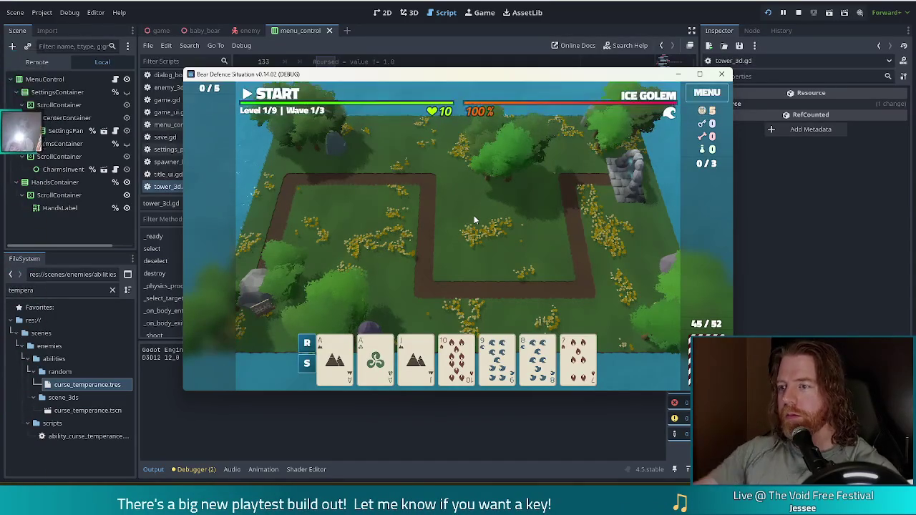
Play the Ace of Earth card to place a Ballista Tower beside the path
click(342, 363)
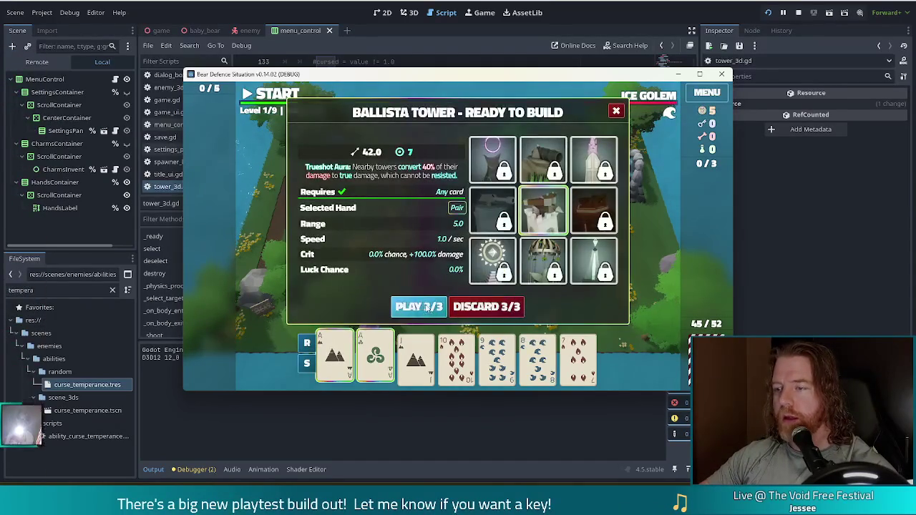
click(419, 308)
click(468, 249)
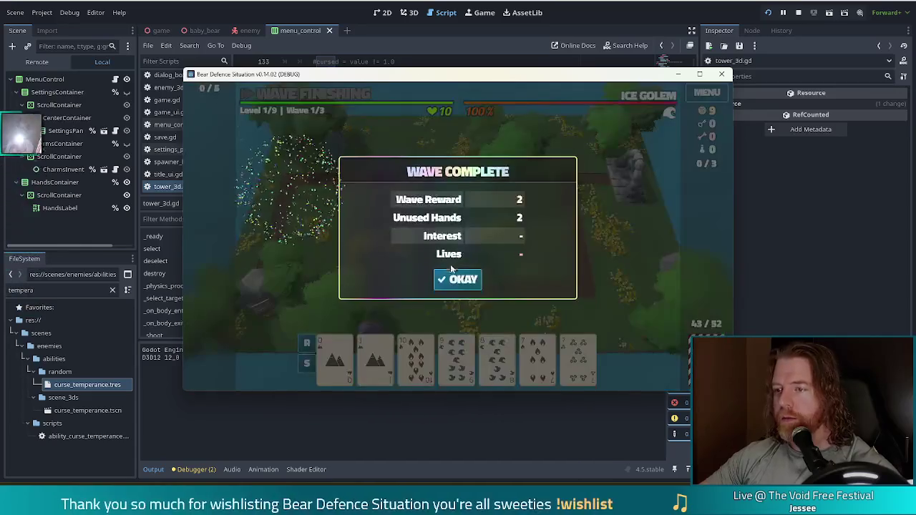
click(452, 276)
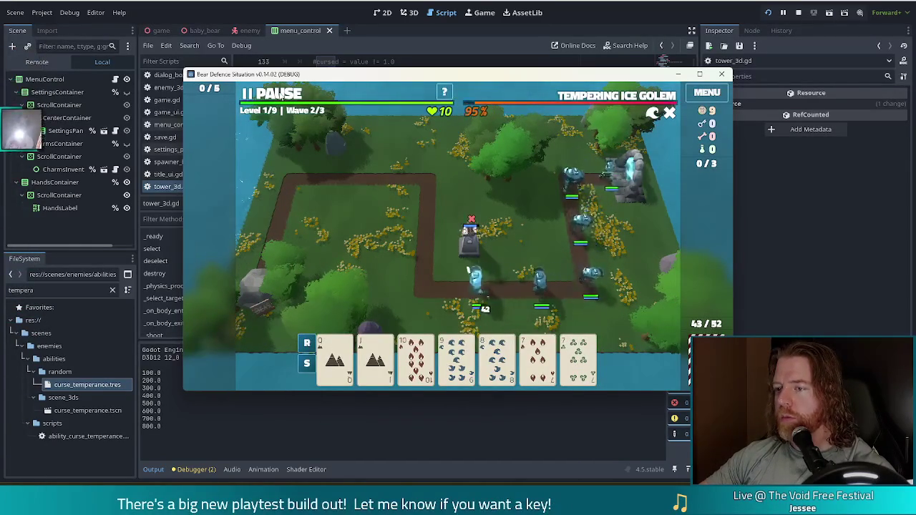
Pause the game and check the Ballista Tower's Crit stat, then check it again
key(space)
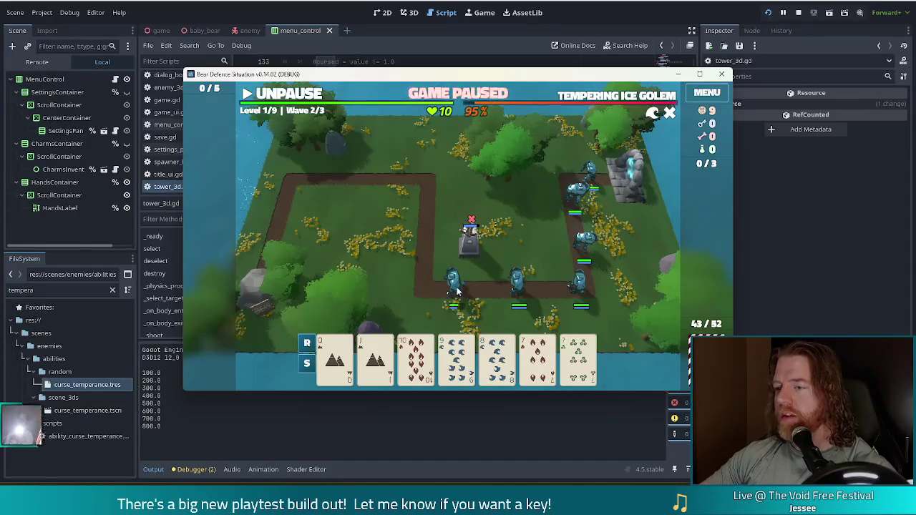
click(472, 252)
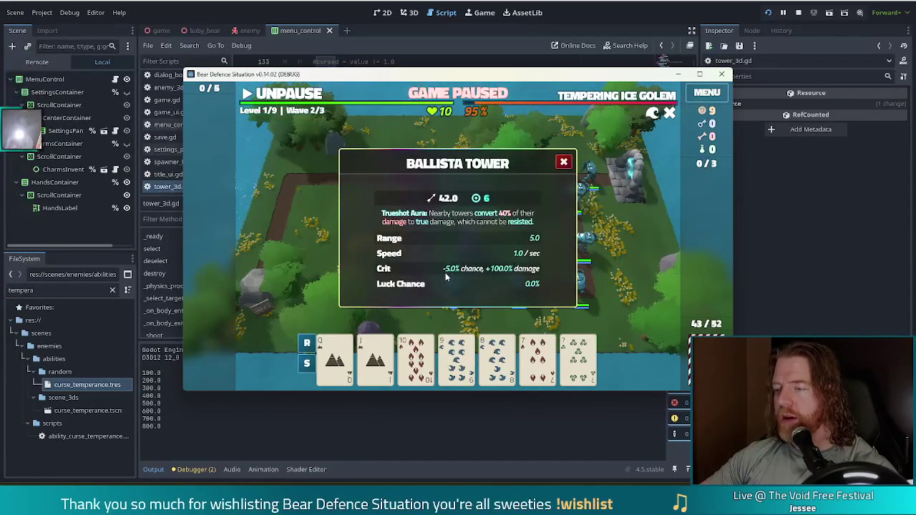
click(341, 138)
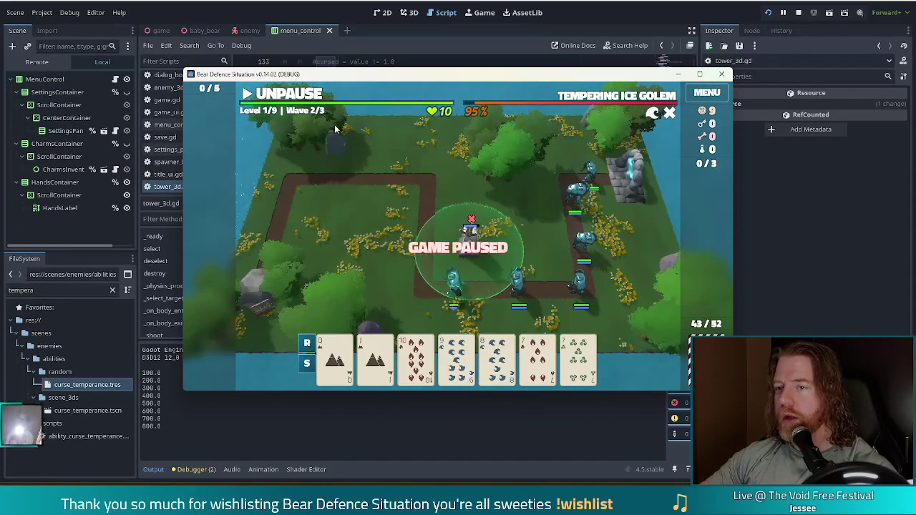
click(295, 97)
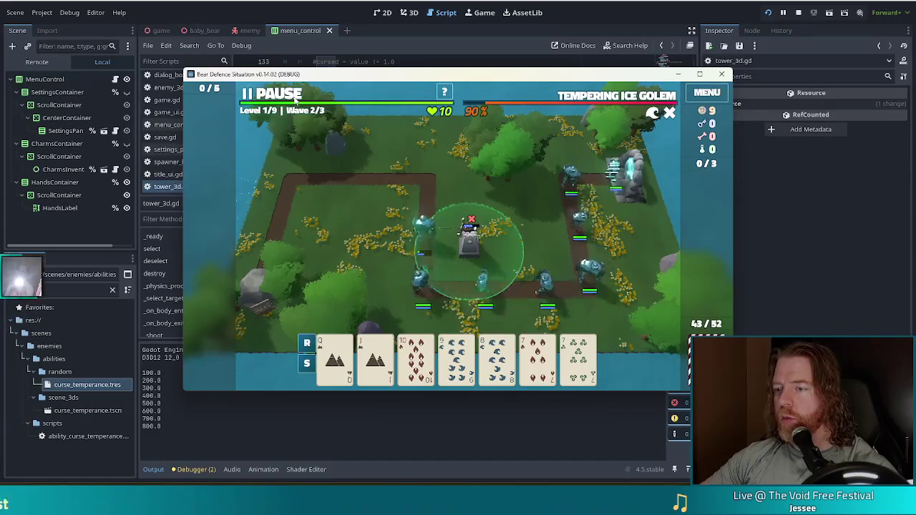
click(295, 97)
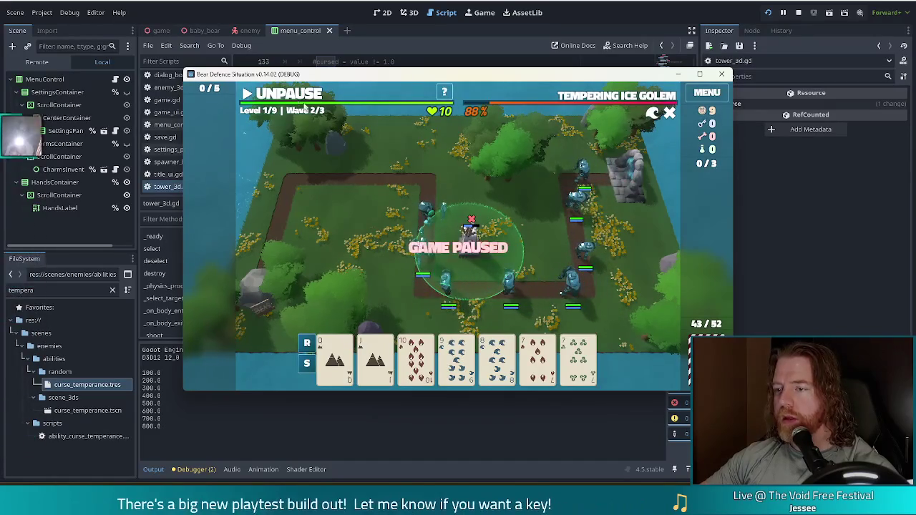
click(428, 225)
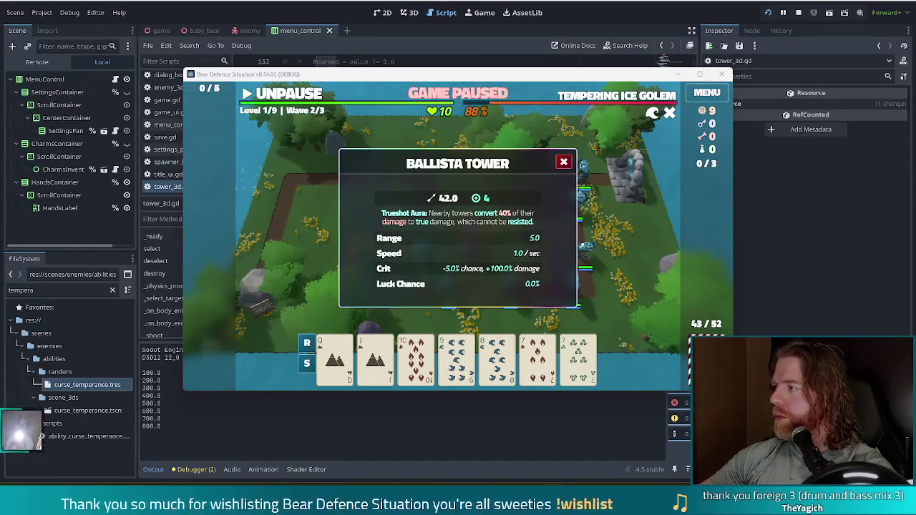
Close the Ballista Tower stats panel
click(564, 161)
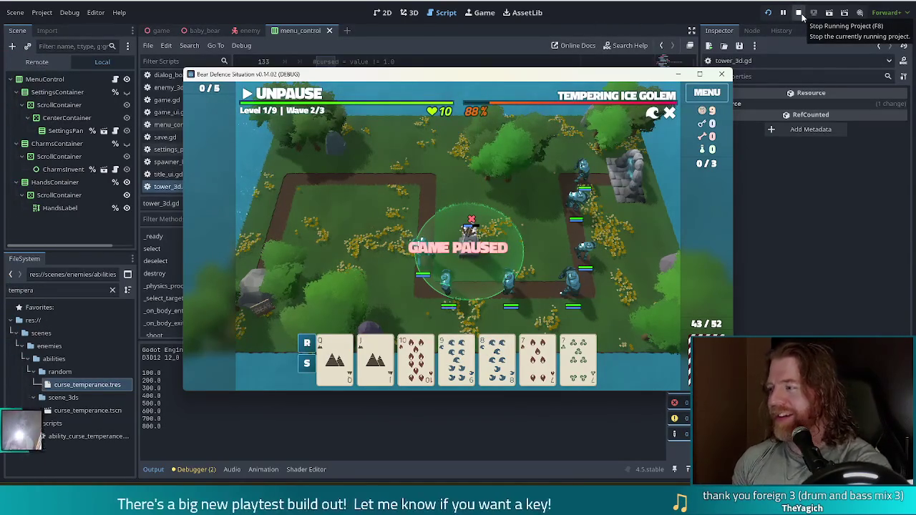
Return to the editor and stop the running game
click(799, 12)
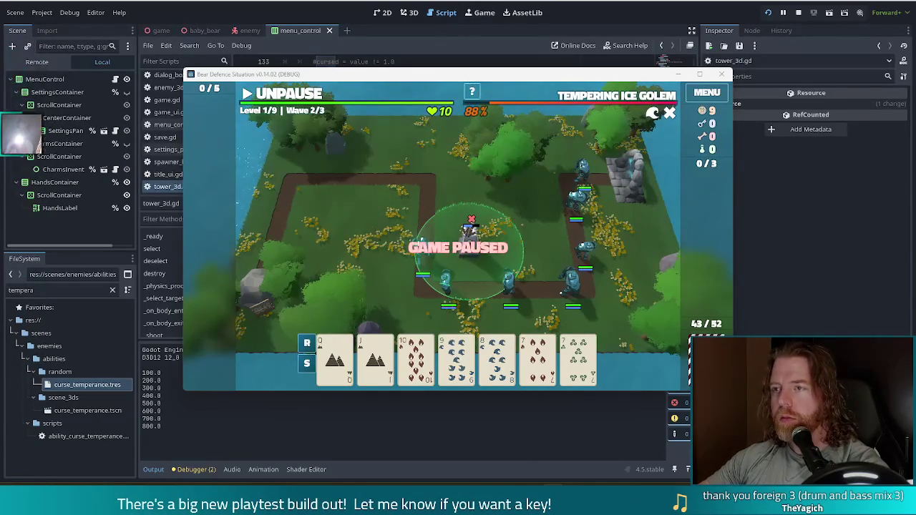
click(721, 73)
Open enemy_3d.gd and place the caret in the burning_elapsed setter near line 152
click(385, 146)
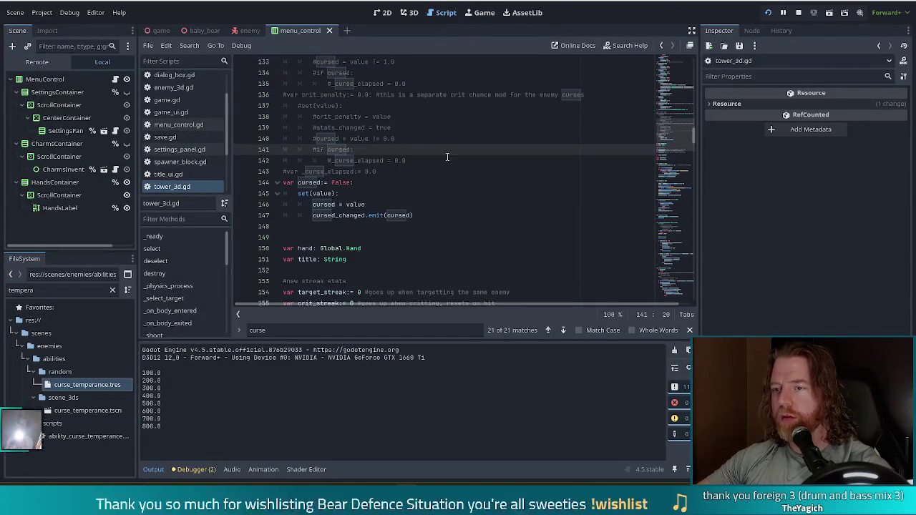
click(401, 128)
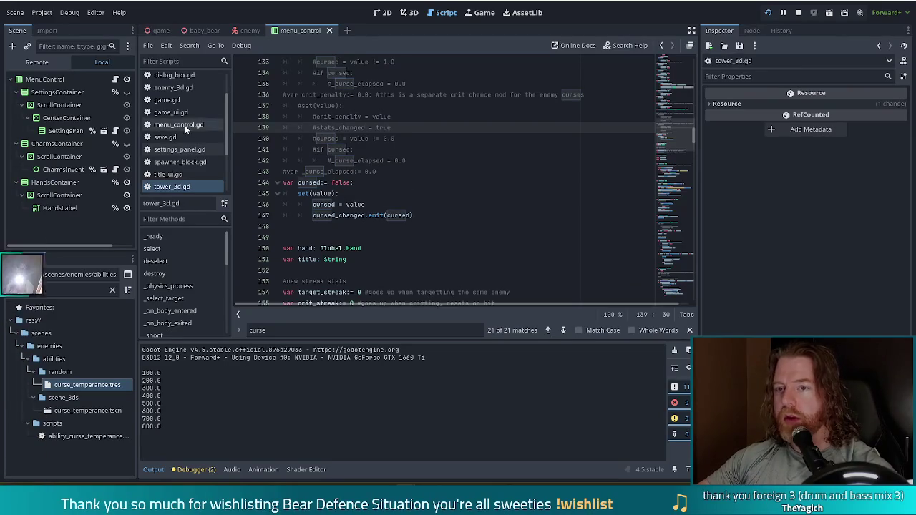
click(180, 88)
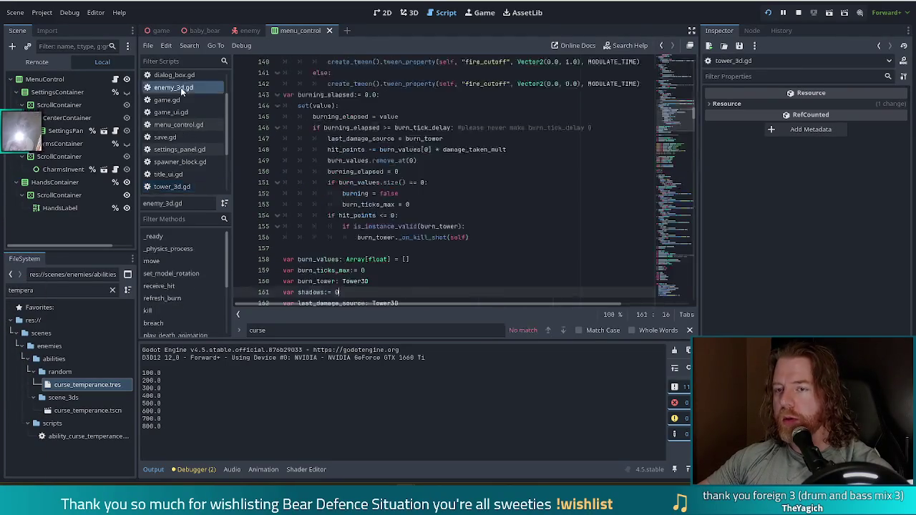
click(438, 195)
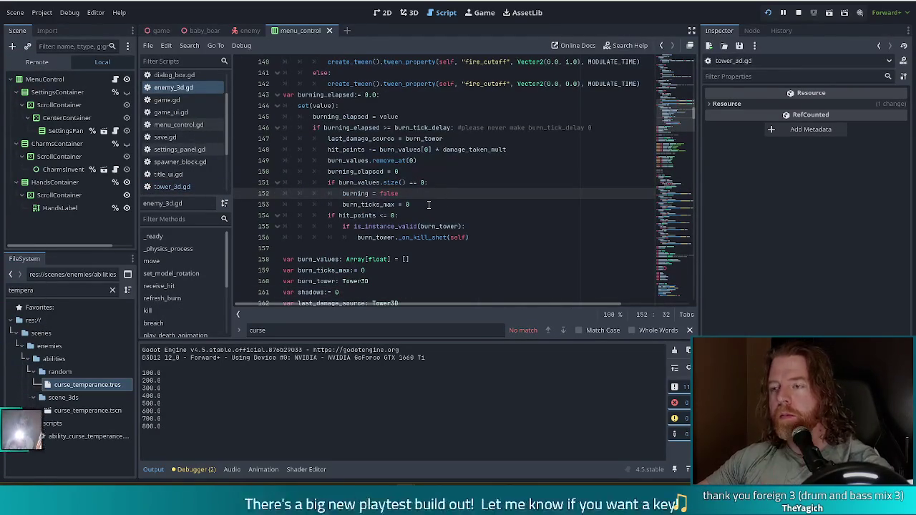
mouse_move(402, 229)
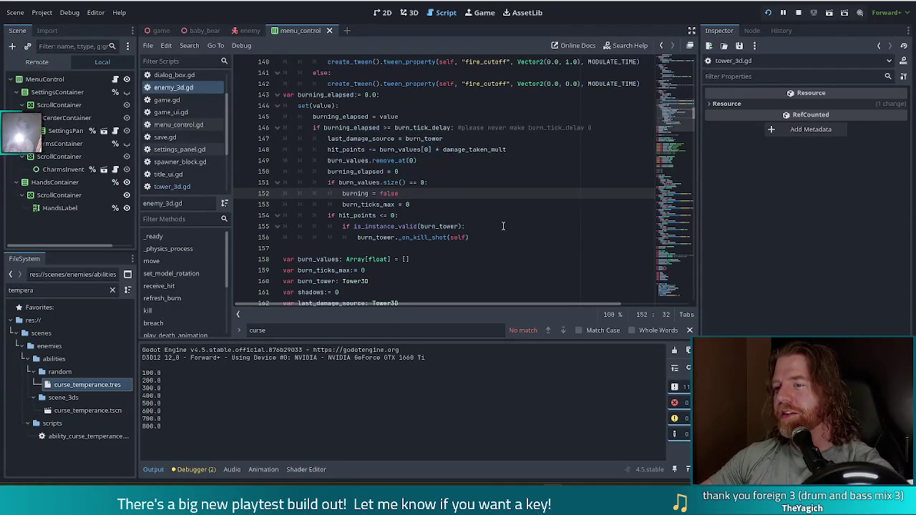
click(484, 237)
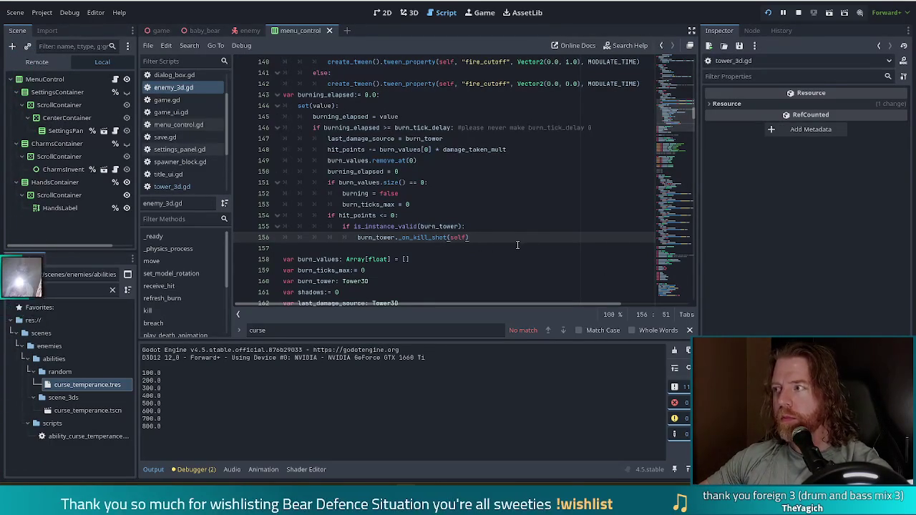
Search enemy_3d.gd for 'crit' to reach the crit_chance check in the hit code
click(423, 139)
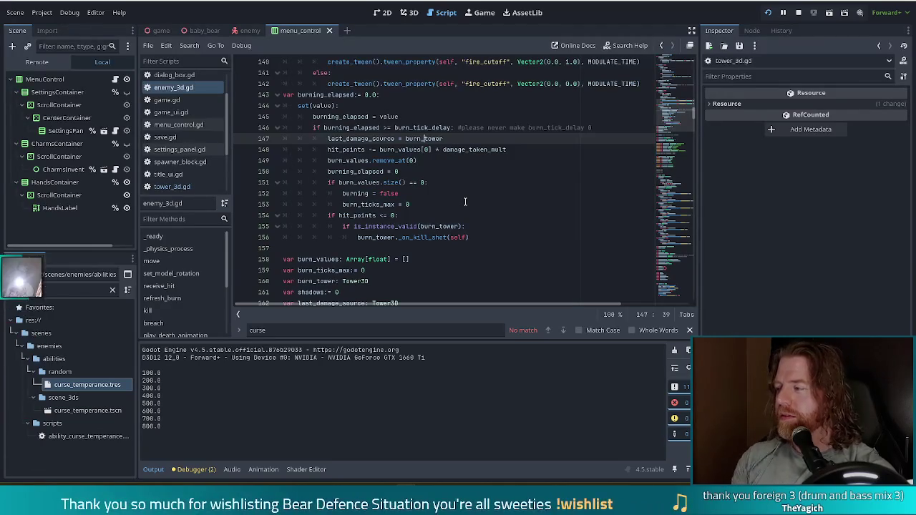
click(492, 150)
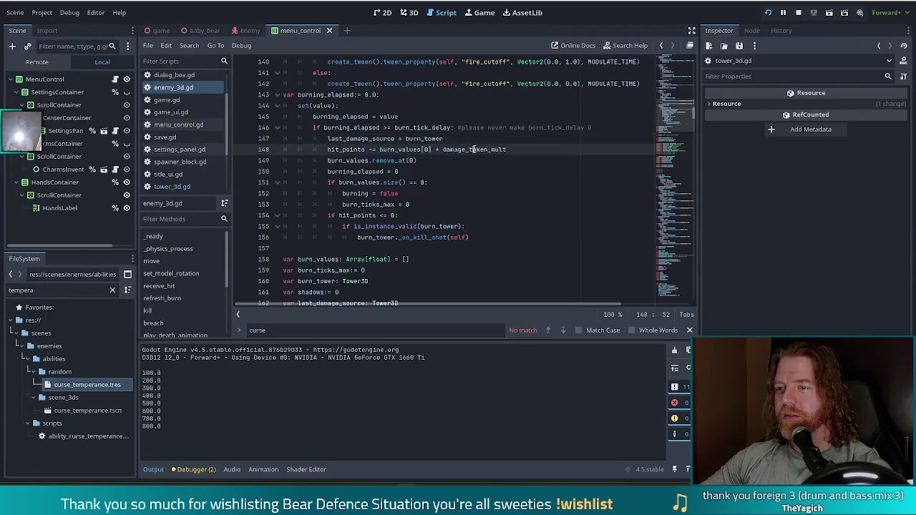
key(ctrl+f)
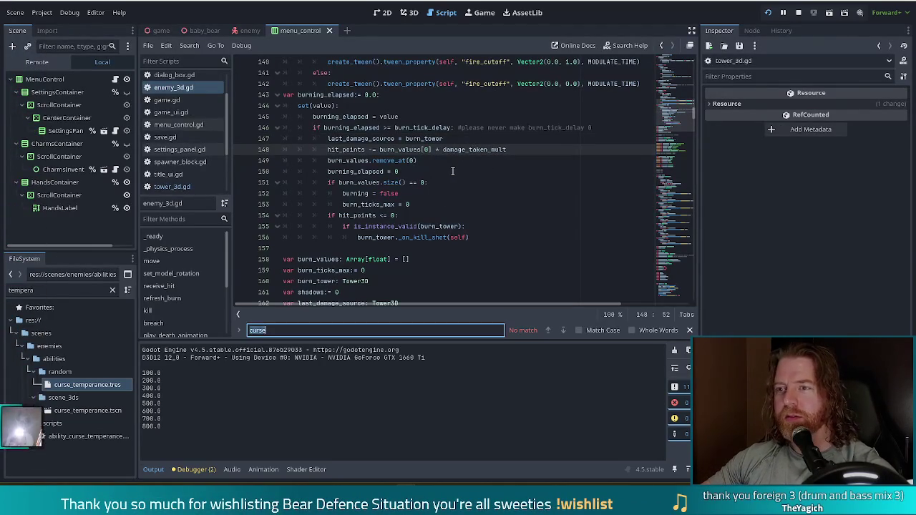
text(crit)
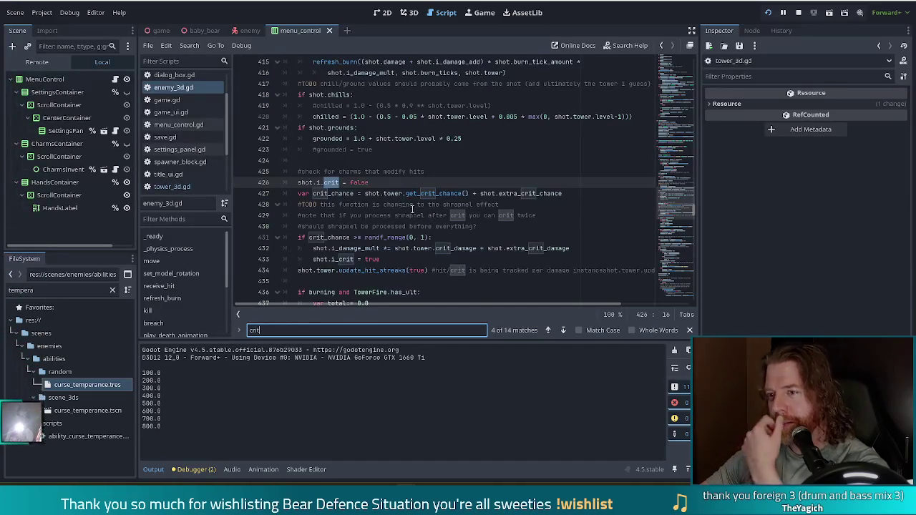
click(573, 193)
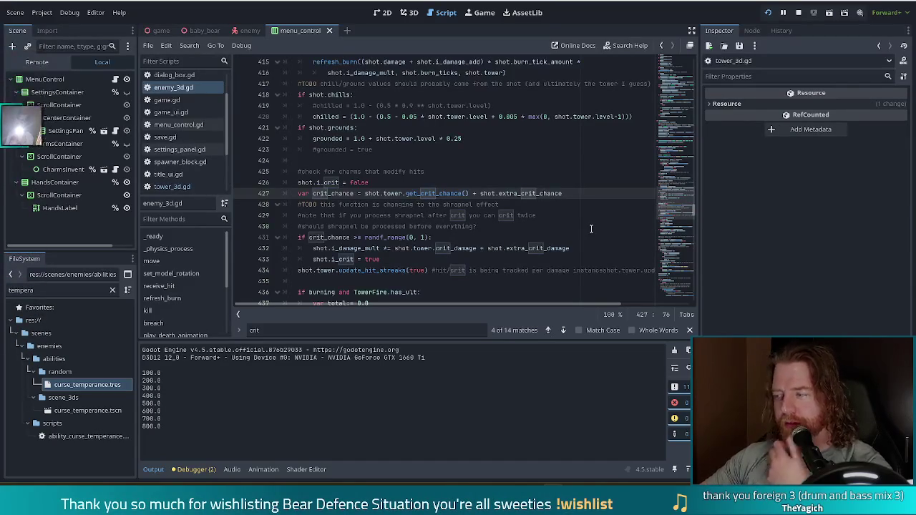
click(647, 206)
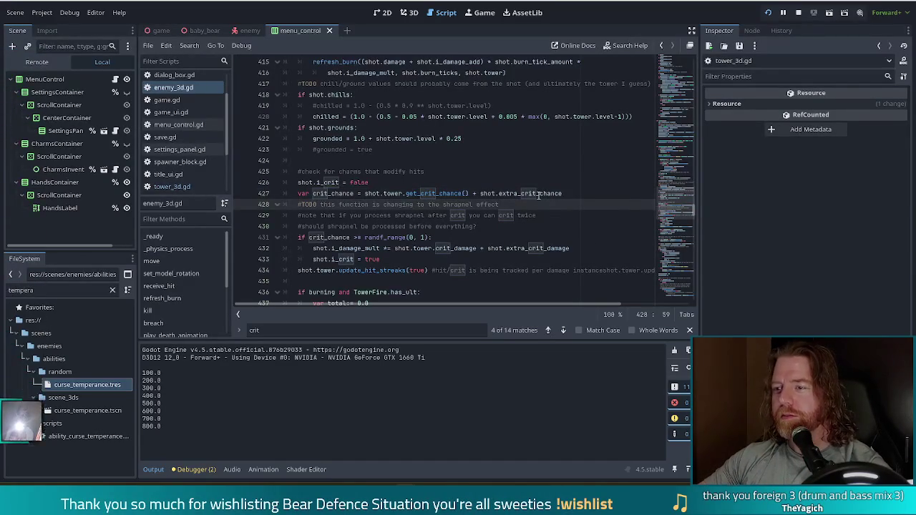
click(594, 193)
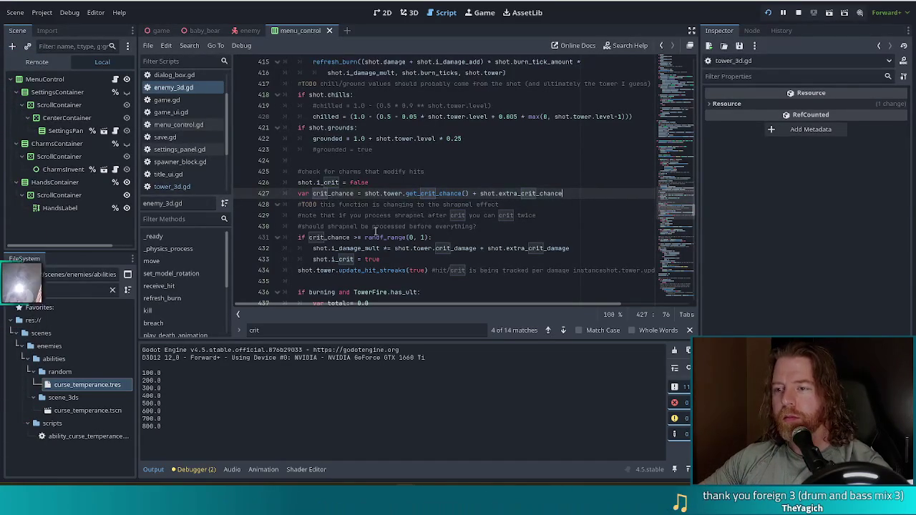
click(398, 194)
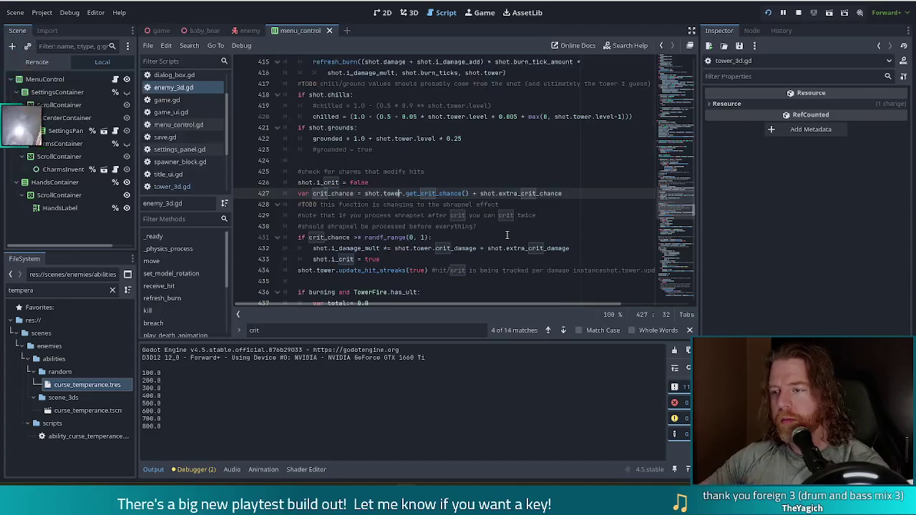
click(441, 194)
click(527, 194)
click(394, 237)
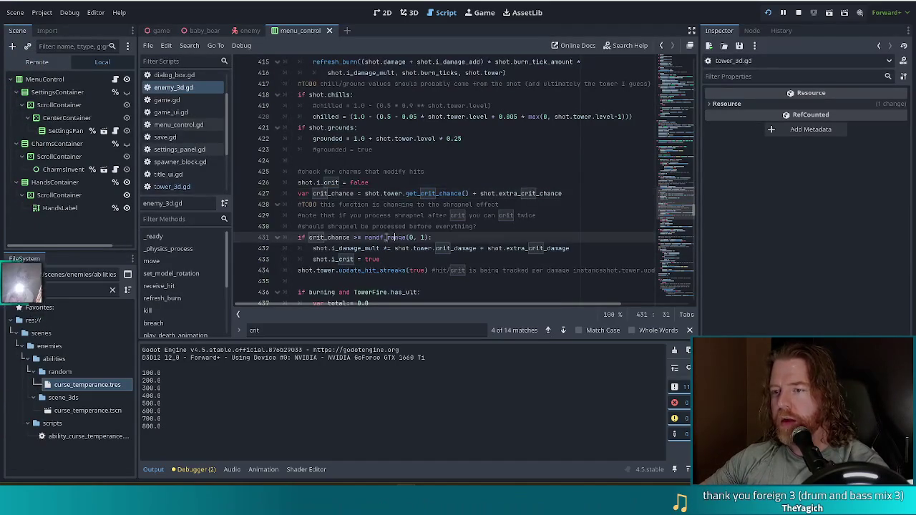
click(304, 249)
click(387, 237)
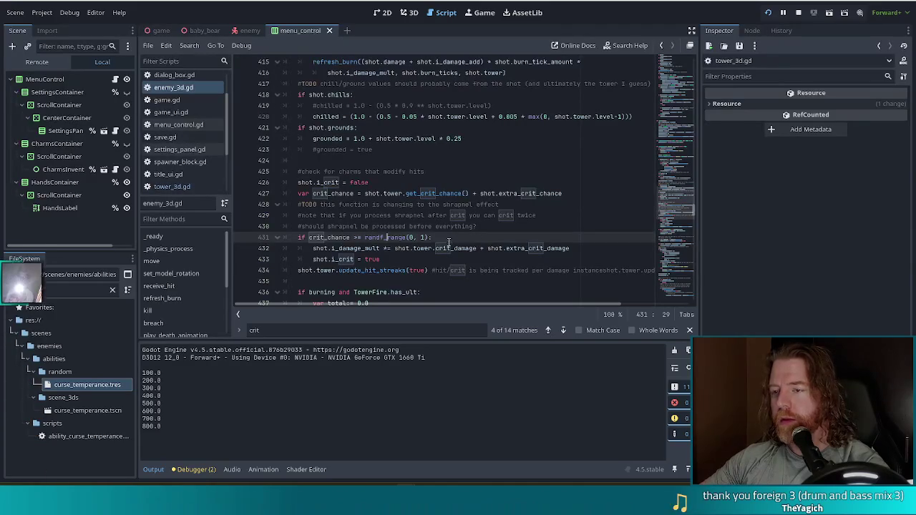
click(389, 262)
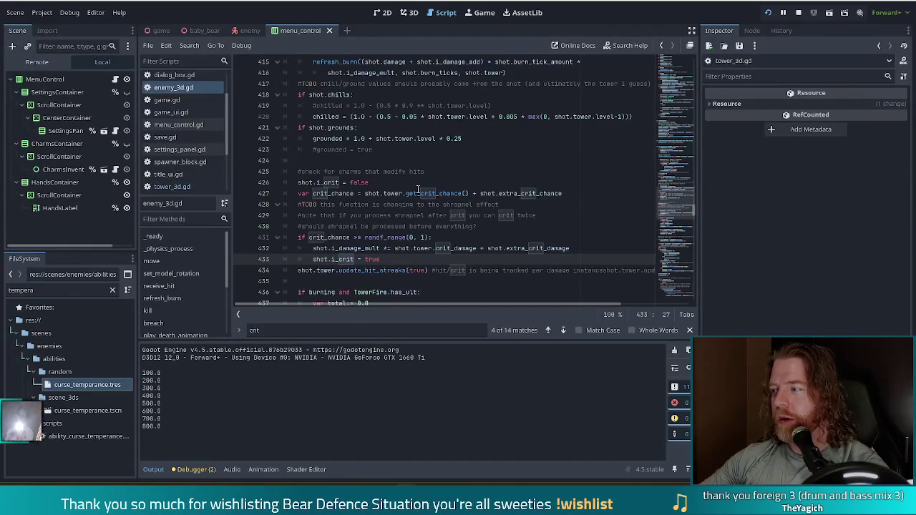
mouse_move(418, 189)
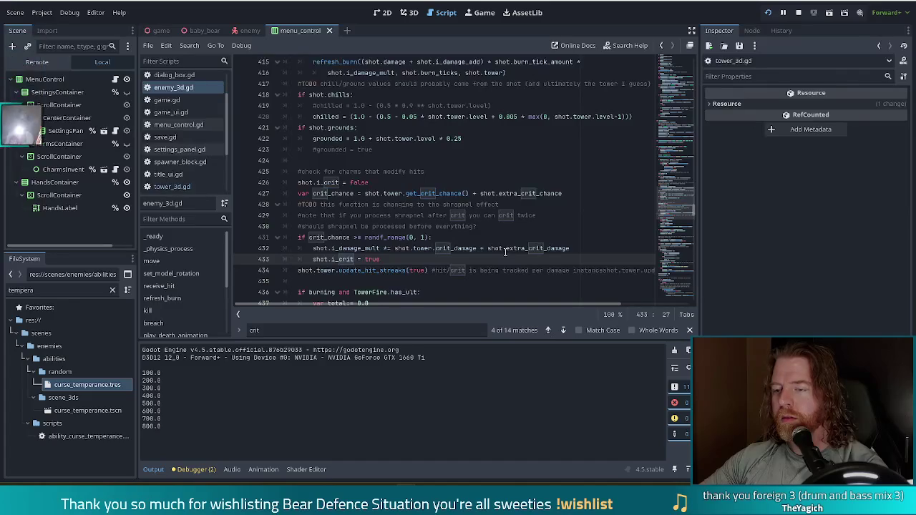
mouse_move(505, 250)
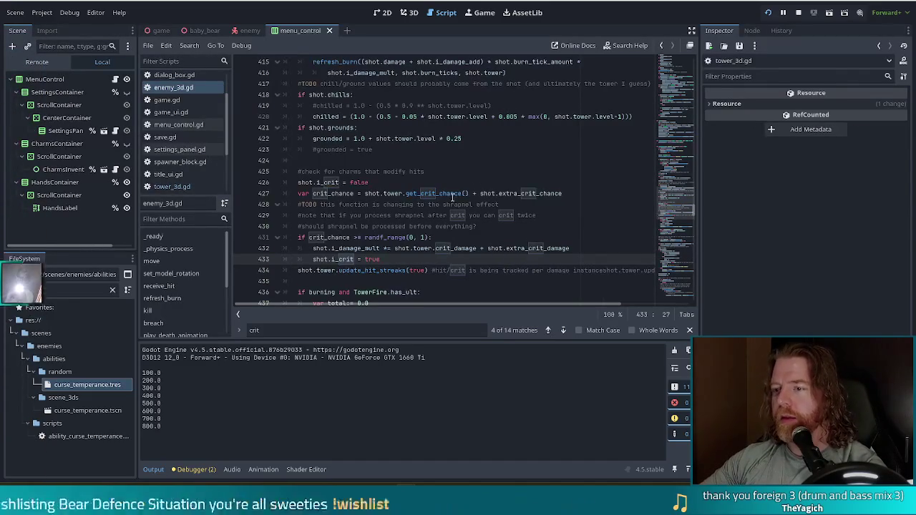
scroll(439, 204, down, 1)
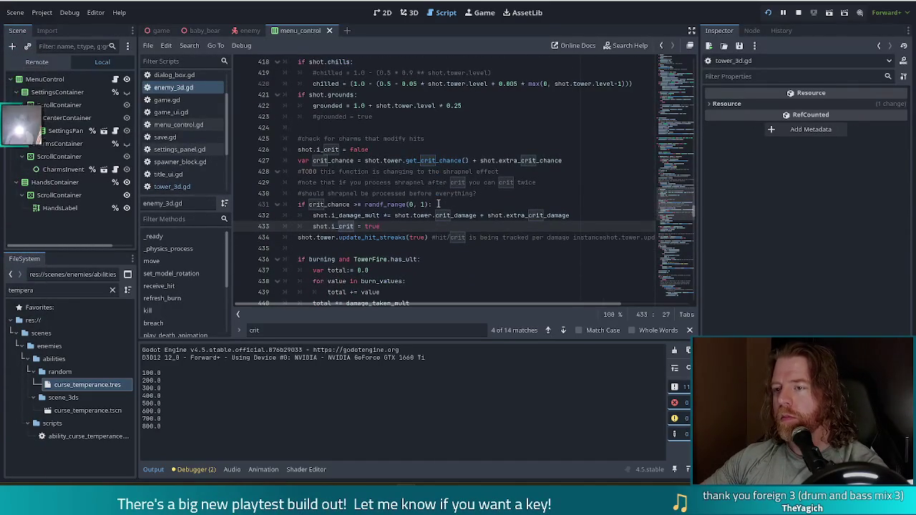
scroll(439, 204, down, 2)
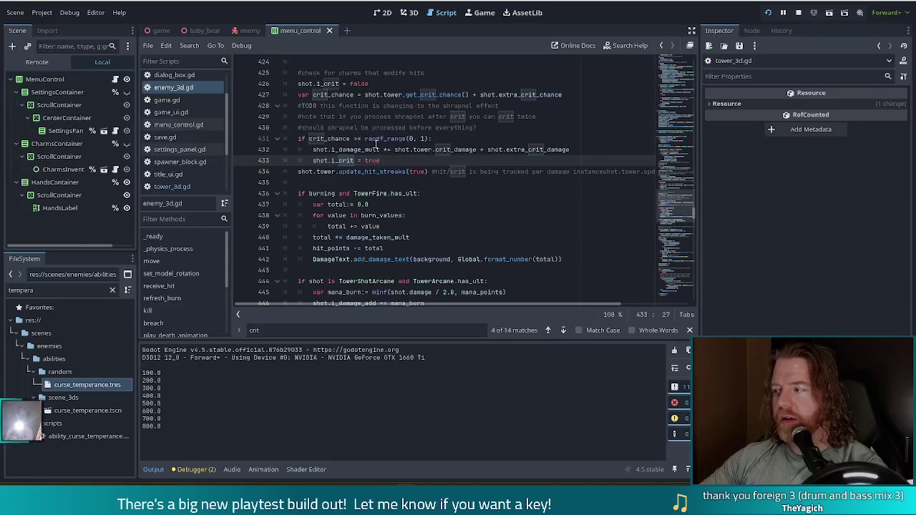
mouse_move(384, 142)
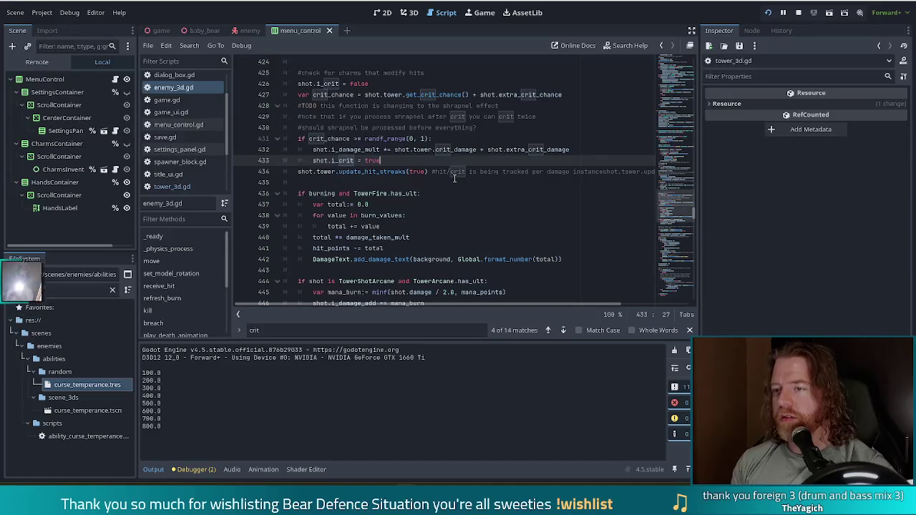
Insert a blank line 434 between the crit branch and update_hit_streaks(true)
key(Return)
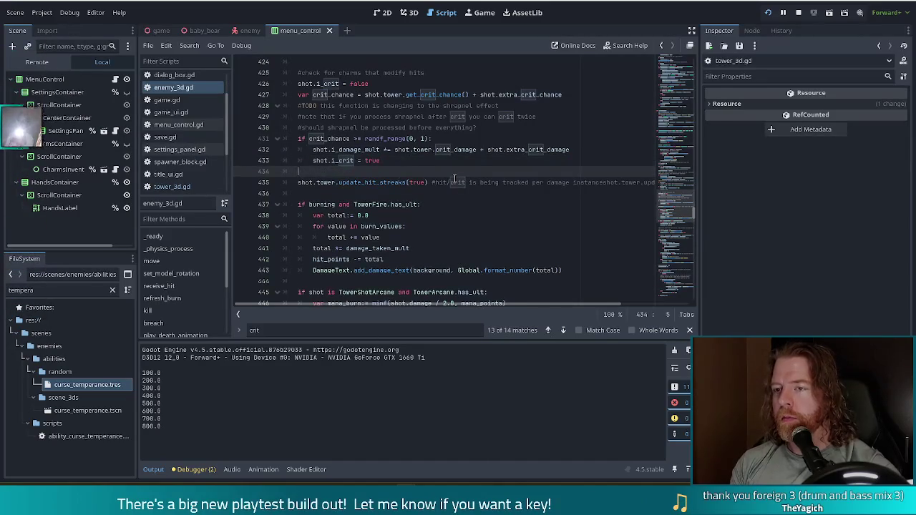
text(if)
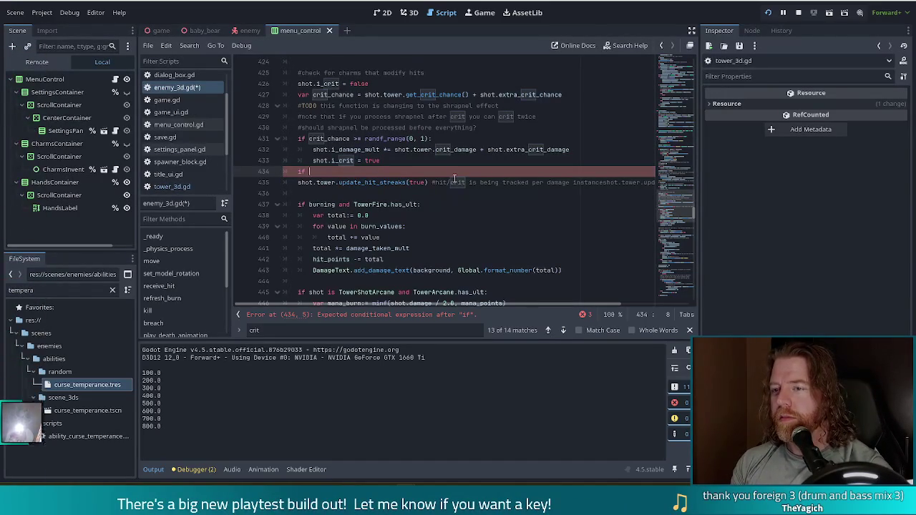
text(cri)
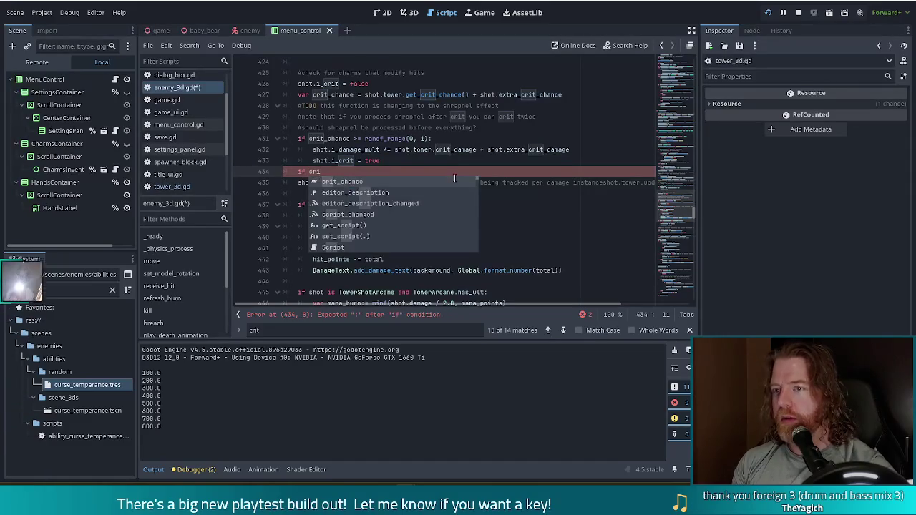
key(BackSpace)
key(BackSpace)
key(BackSpace)
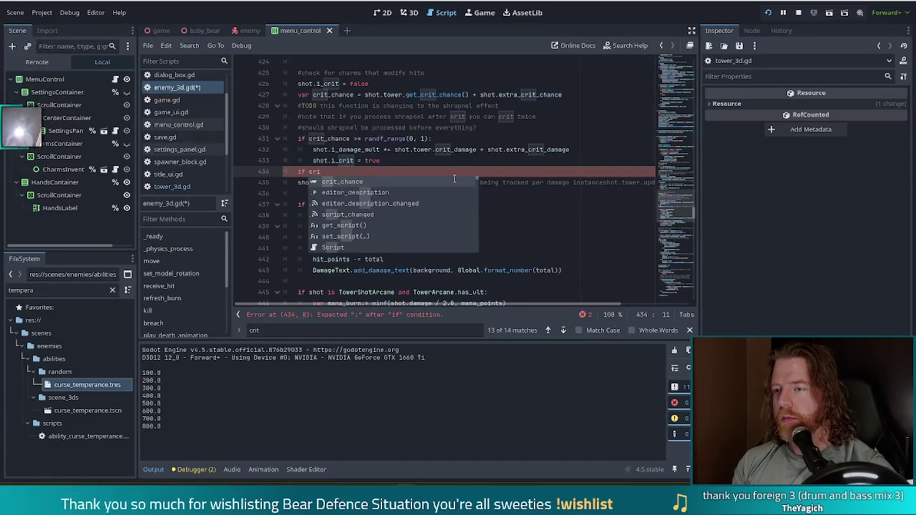
key(BackSpace)
key(BackSpace)
key(BackSpace)
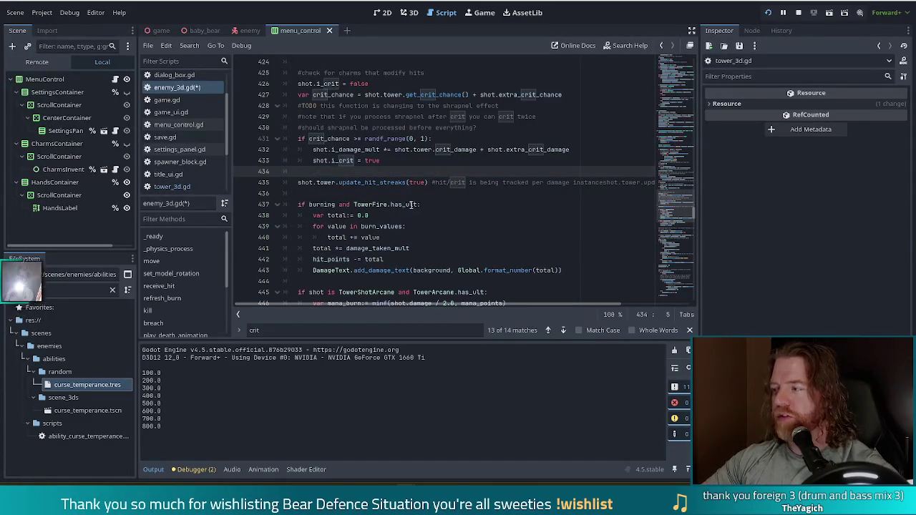
Move randf_range(0, 1) into a new 'crit_roll :=' variable above the crit check
click(495, 126)
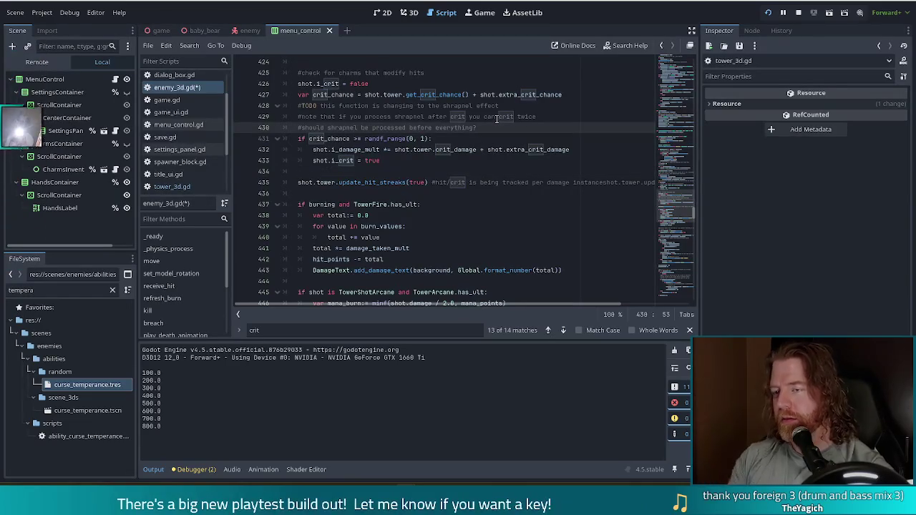
key(Return)
text(var crit)
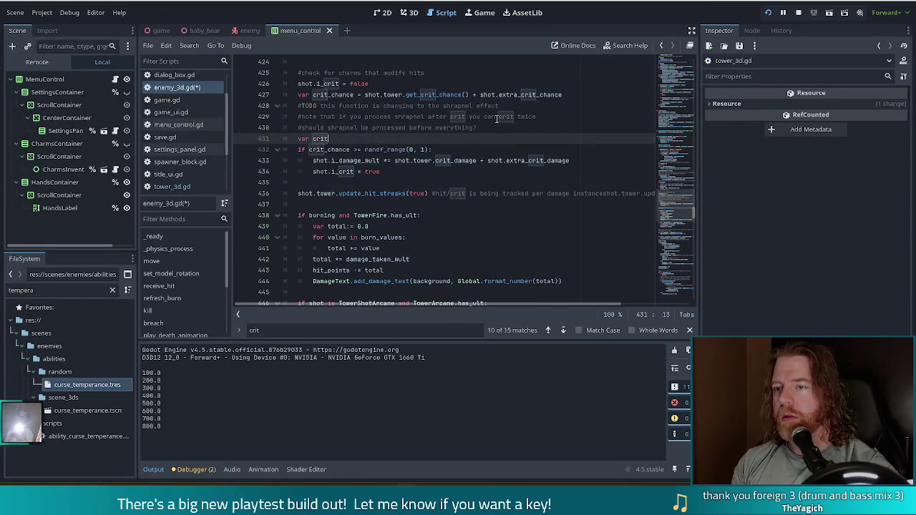
text(_roll)
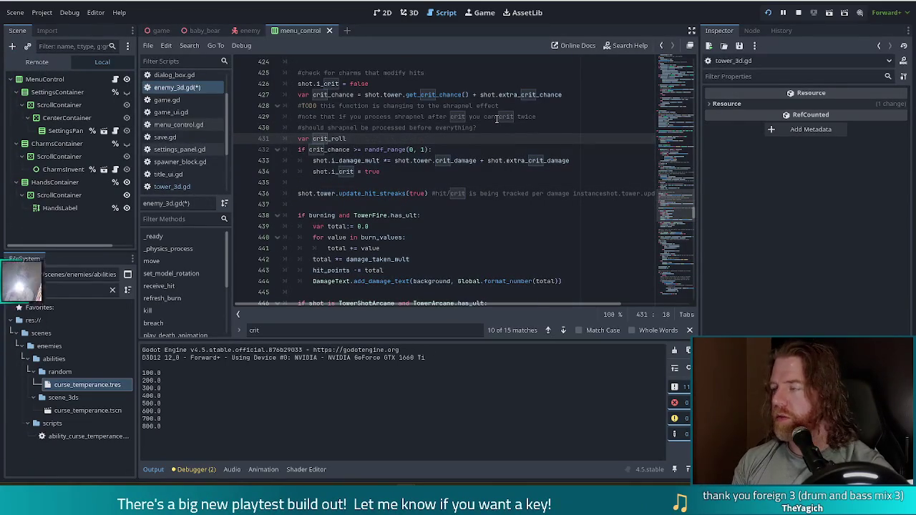
text(:=)
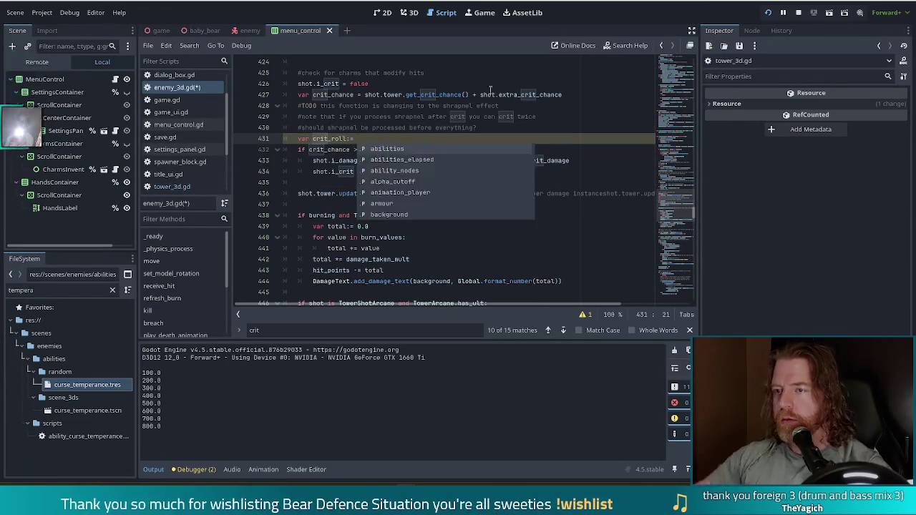
click(366, 150)
key(shift+End)
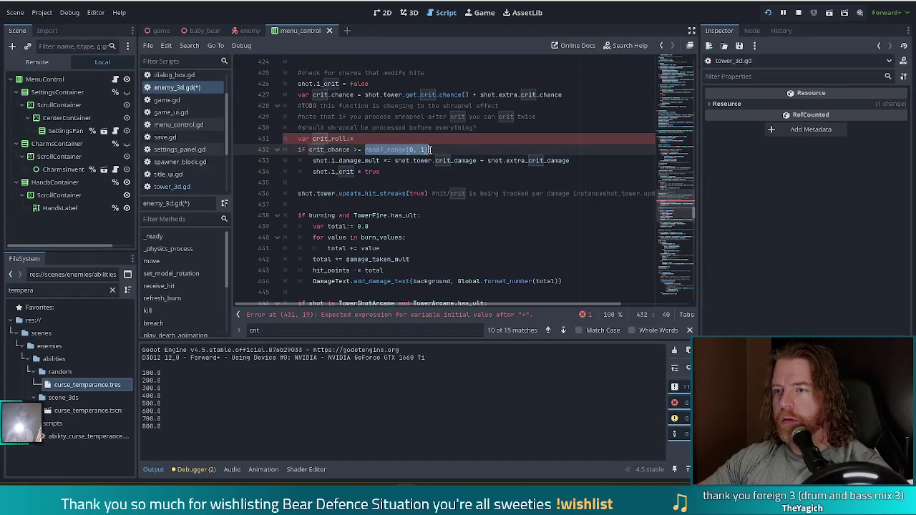
key(ctrl+x)
click(371, 138)
key(ctrl+v)
key(Down)
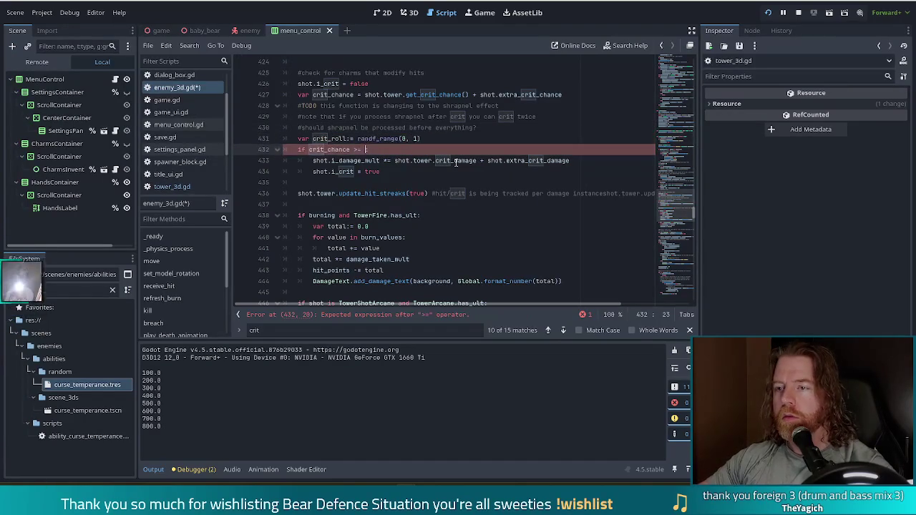
Compare crit_chance >= crit_roll and begin an elif on line 435
text(crit_)
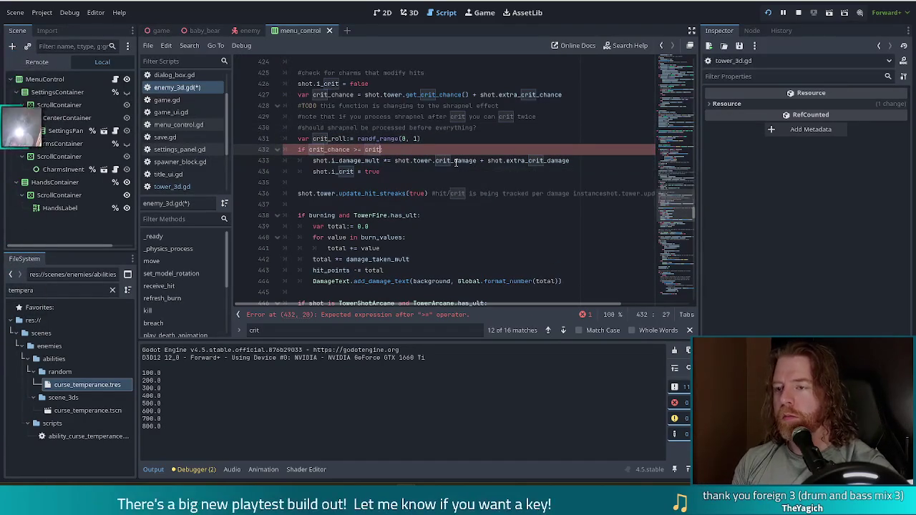
key(Down)
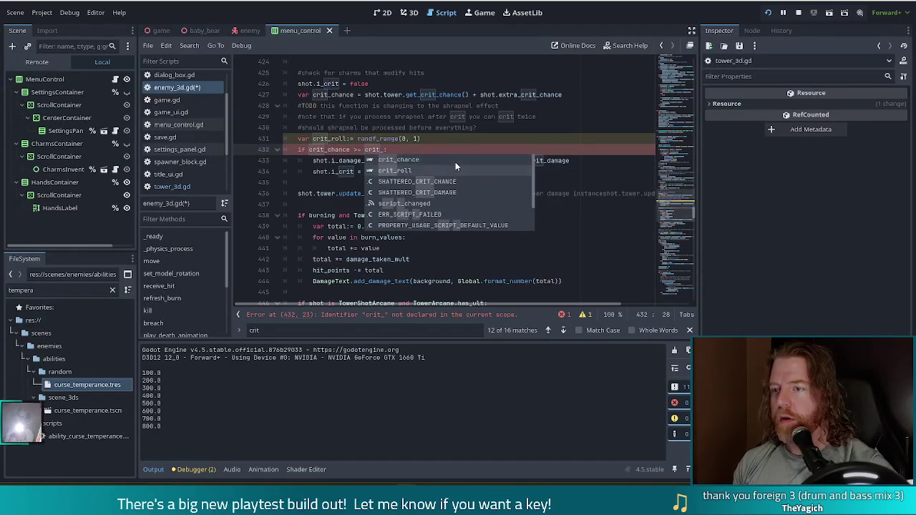
key(Return)
click(384, 184)
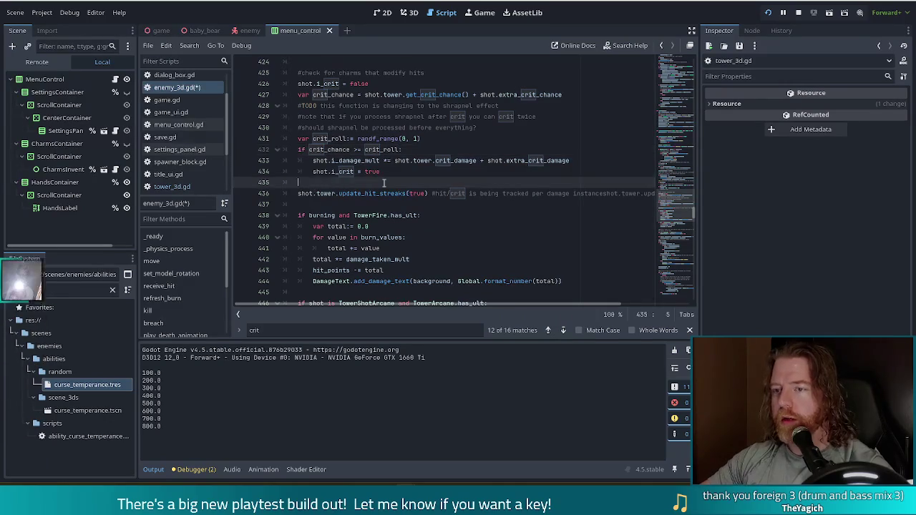
text(elif)
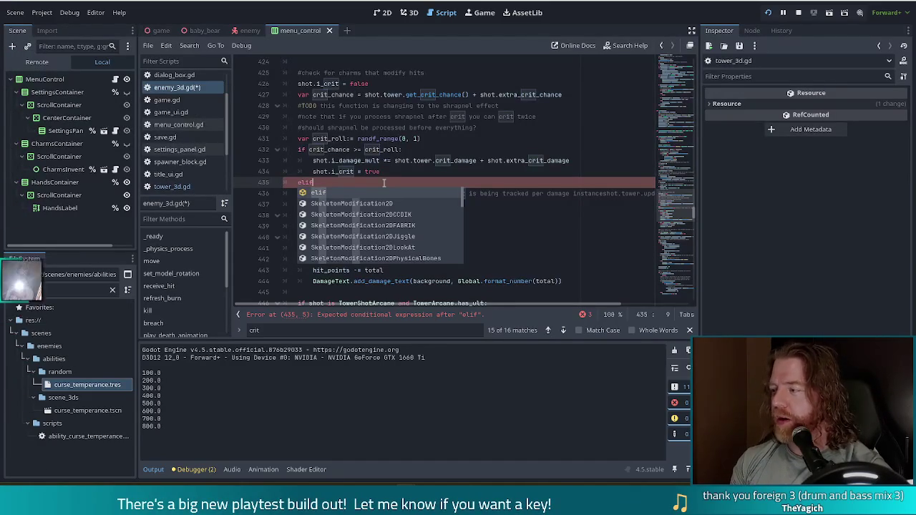
Finish the elif line after the crit block with the condition crit_roll < 0:, leaving an empty indented line beneath
text(:)
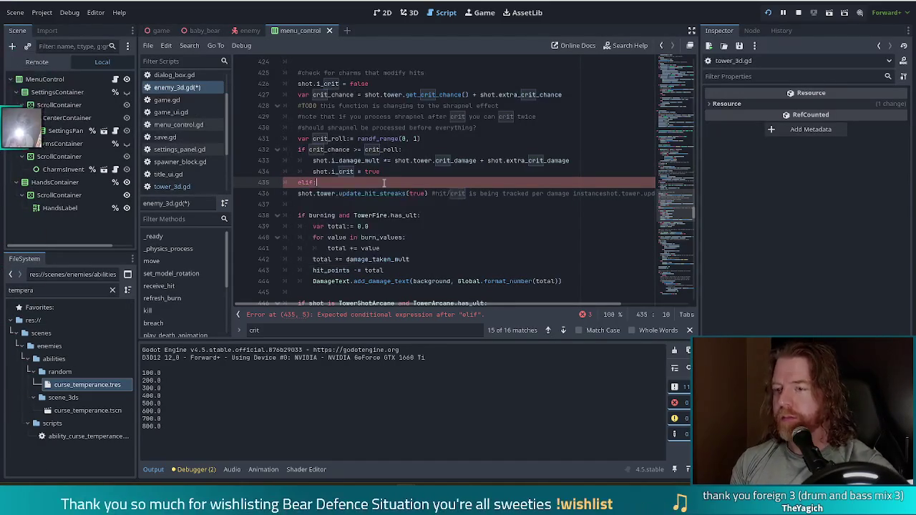
key(Return)
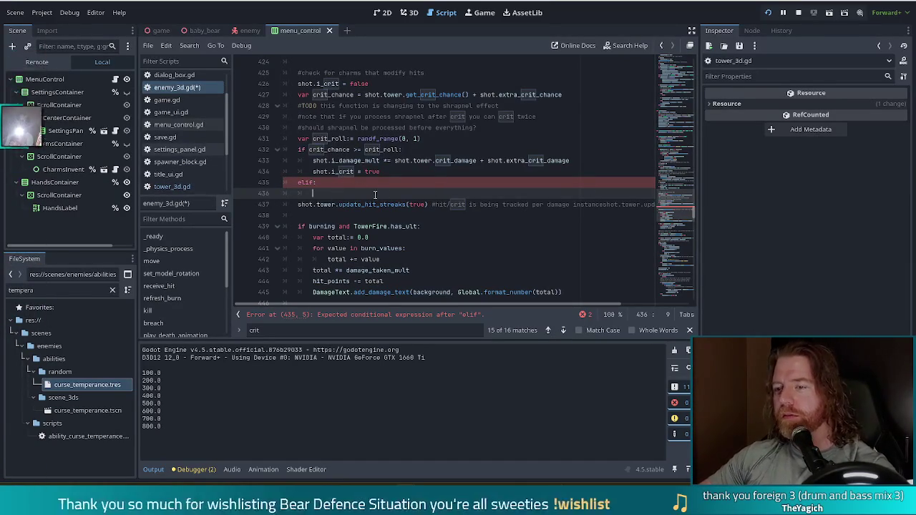
key(Up)
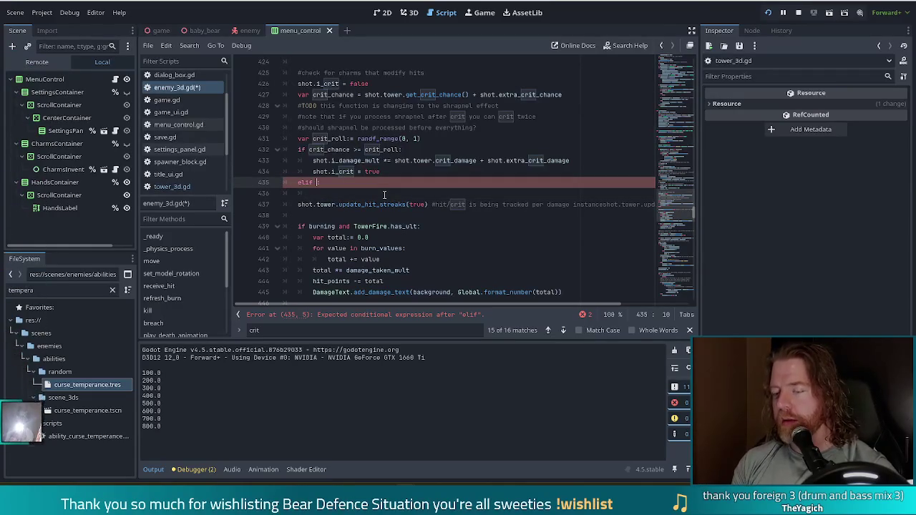
text(crit)
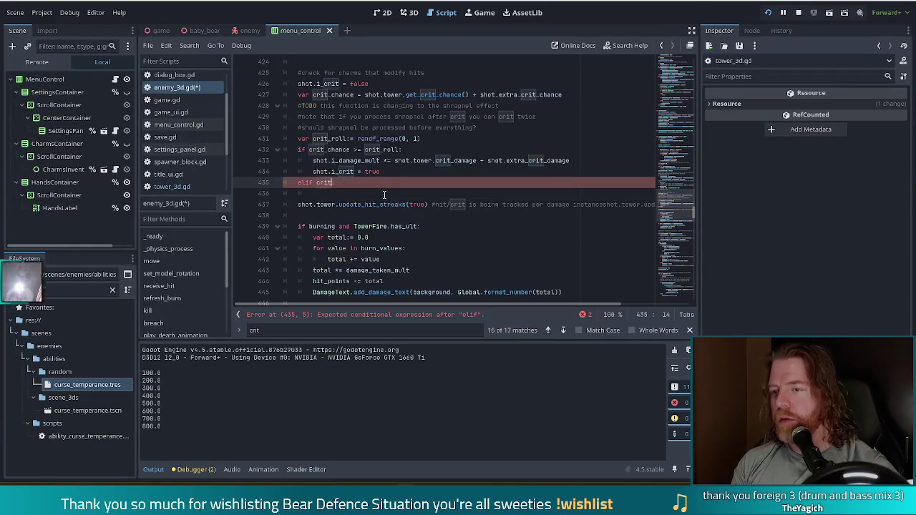
text(_roll)
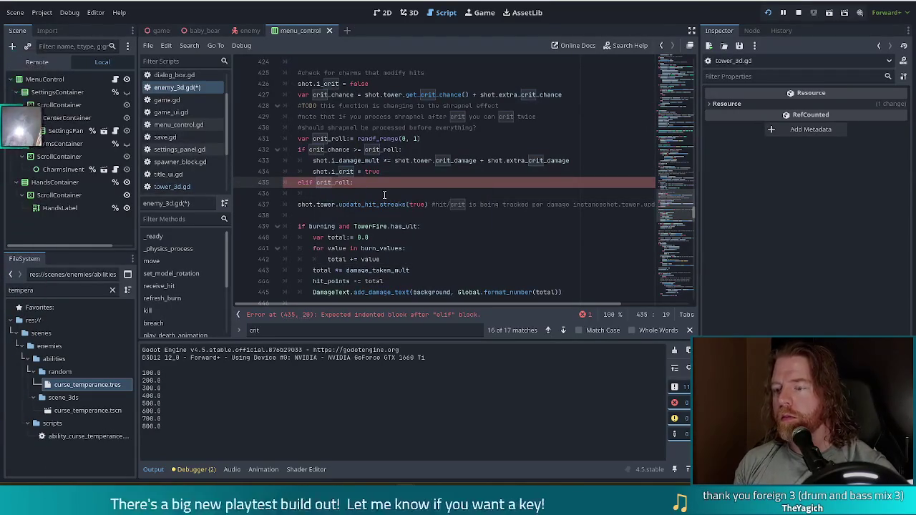
text( < 0)
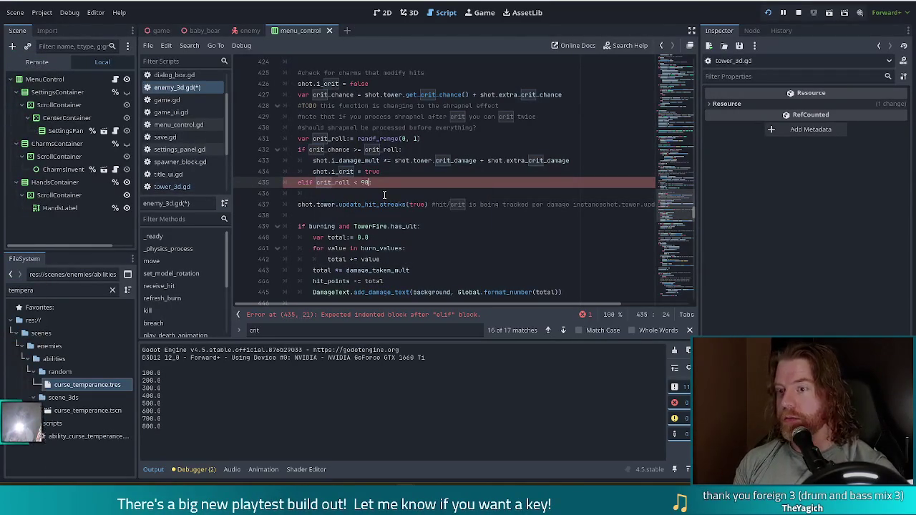
text(:)
Open an indented body line under 'elif crit_roll < 0:'
key(Return)
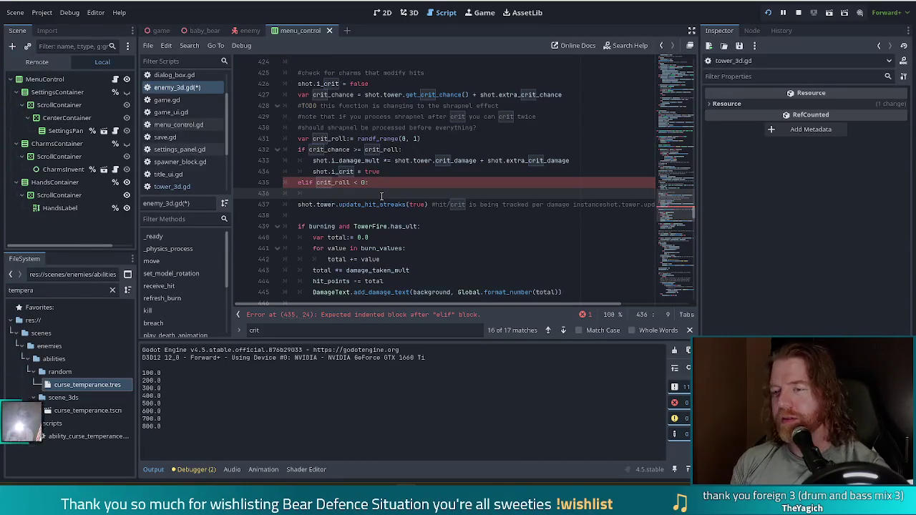
Write 'shot.damage = 0' as the elif body on line 436 and save enemy_3d.gd
text(dama)
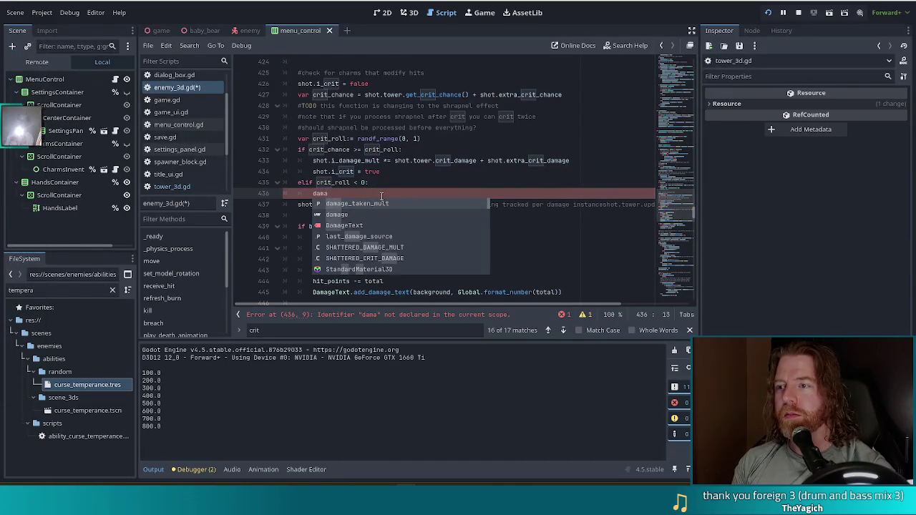
key(Down)
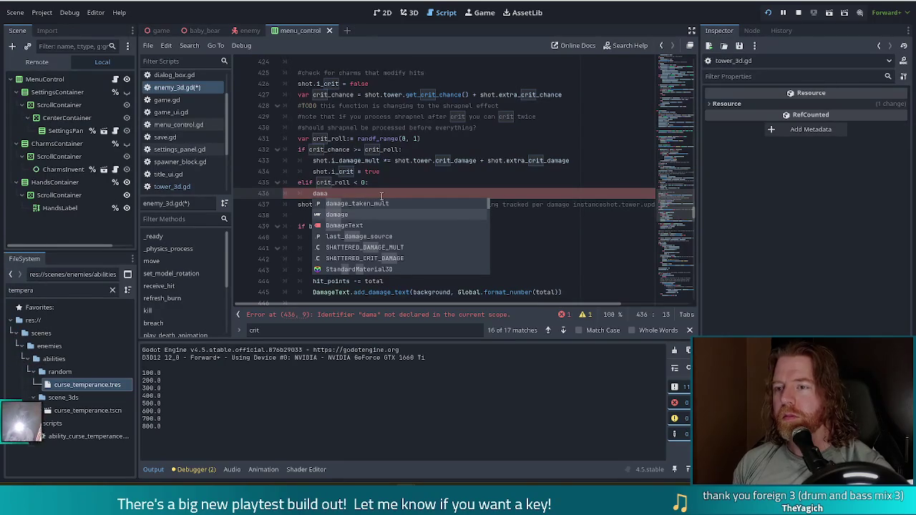
key(Return)
text(= 0)
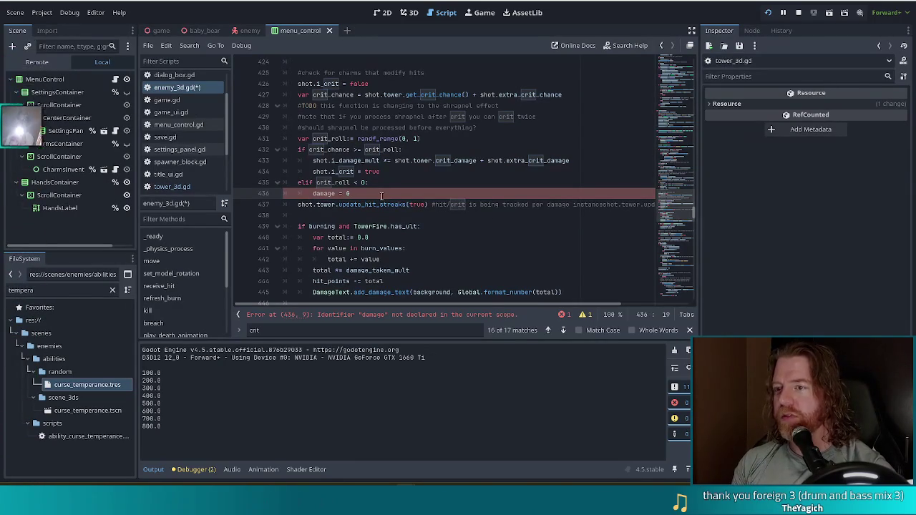
key(Home)
text(shot.)
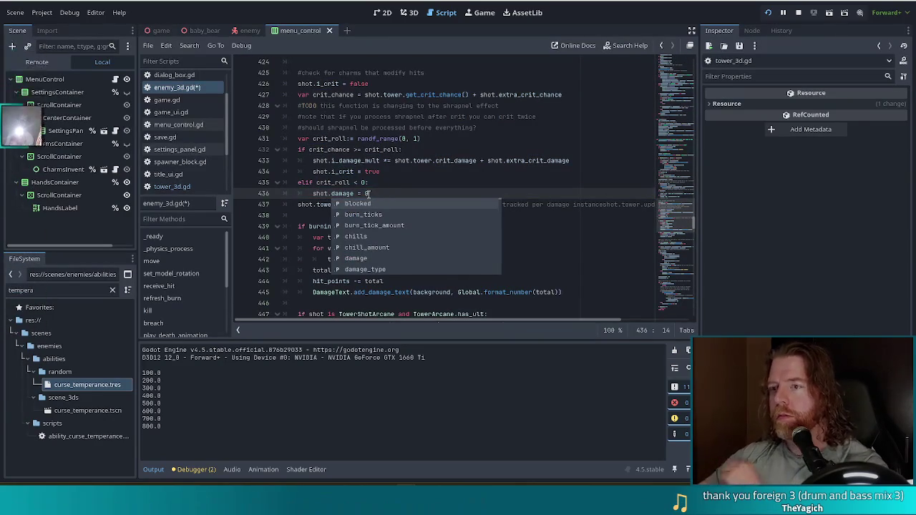
key(End)
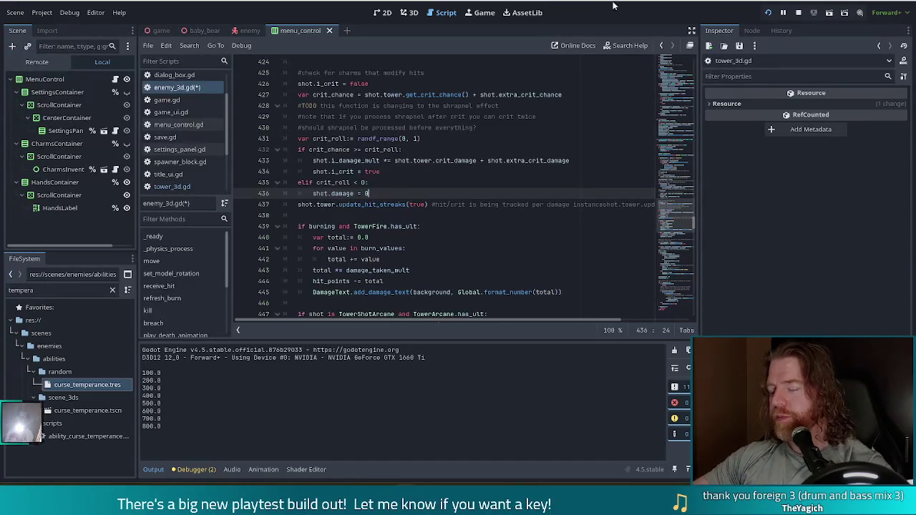
key(ctrl+s)
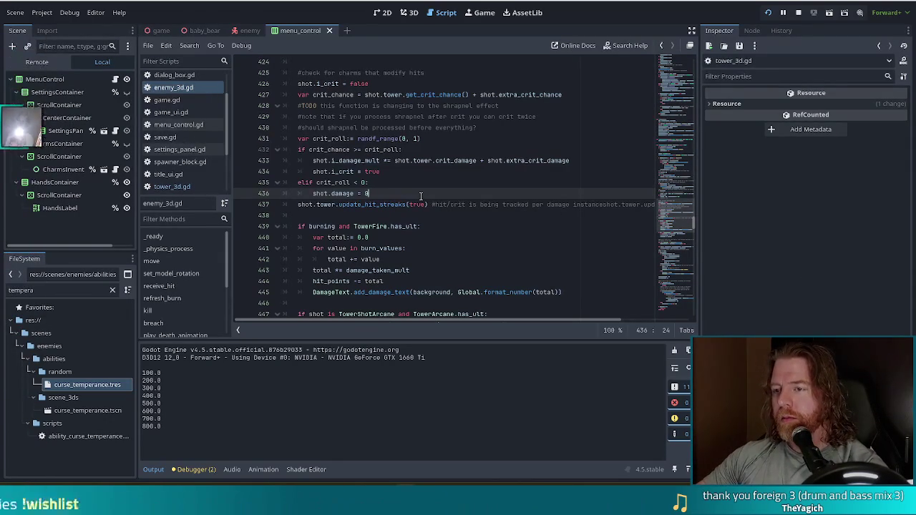
Run the project to launch Bear Defence Situation and test the crit change
click(768, 12)
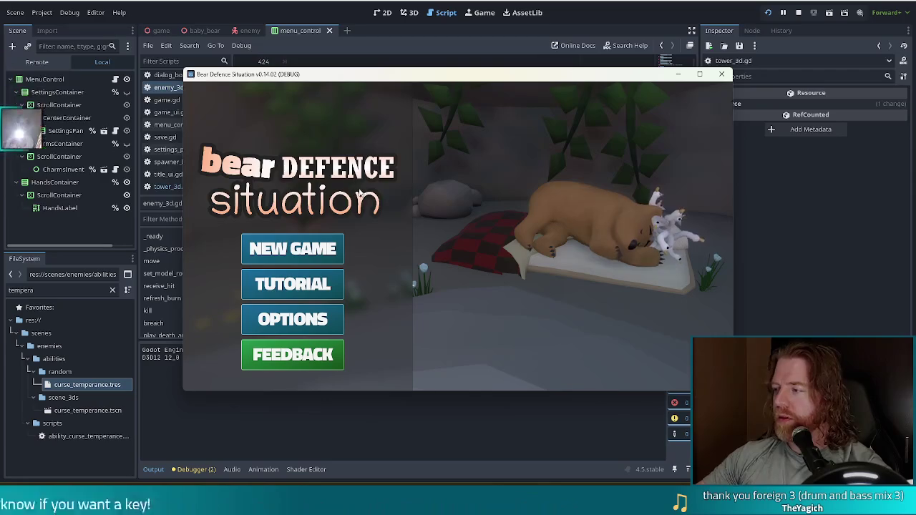
Start a new game at Level 1/9, Wave 1/3, and move the game window up and left
click(270, 255)
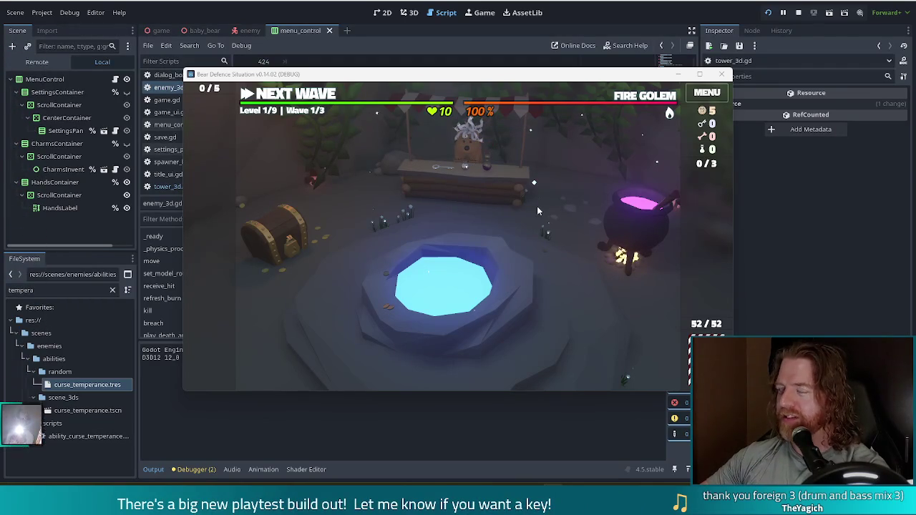
drag(542, 74, 506, 61)
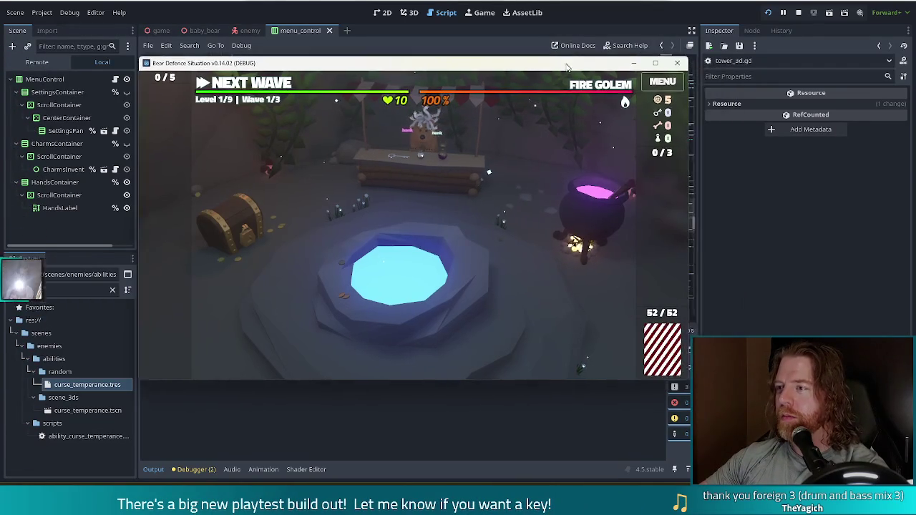
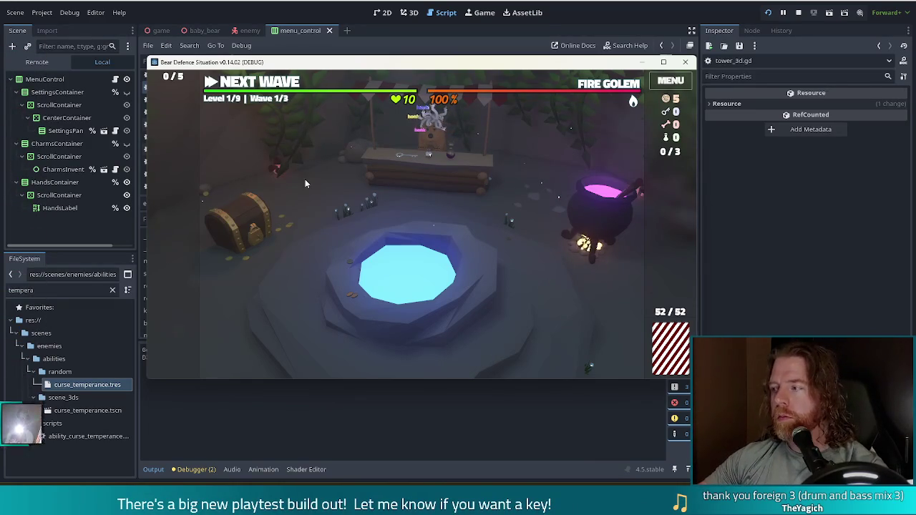
Run 'set_ability curse_temperance' from the running game's debug console
key(grave)
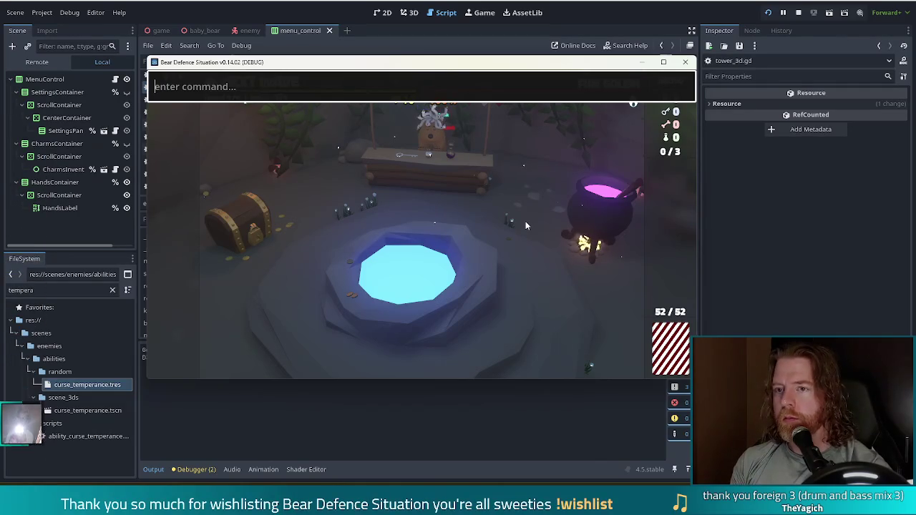
text(set_ab)
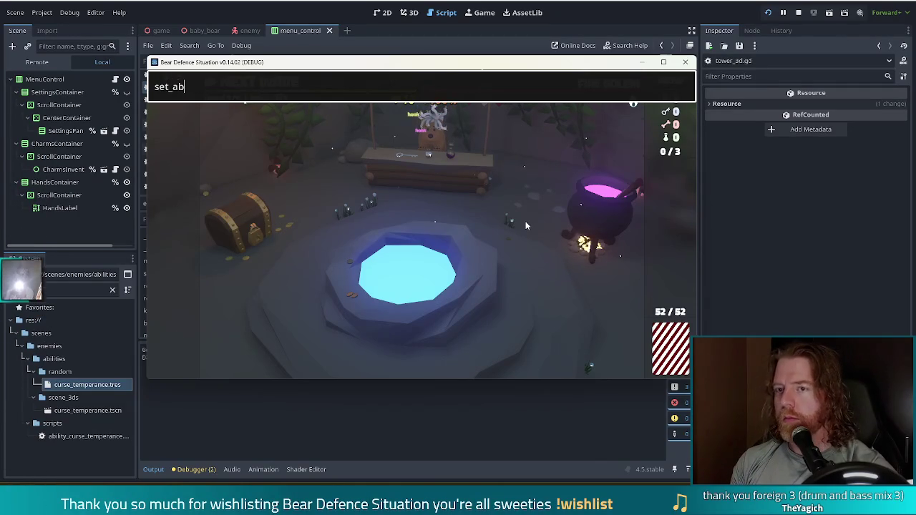
text(ility curse)
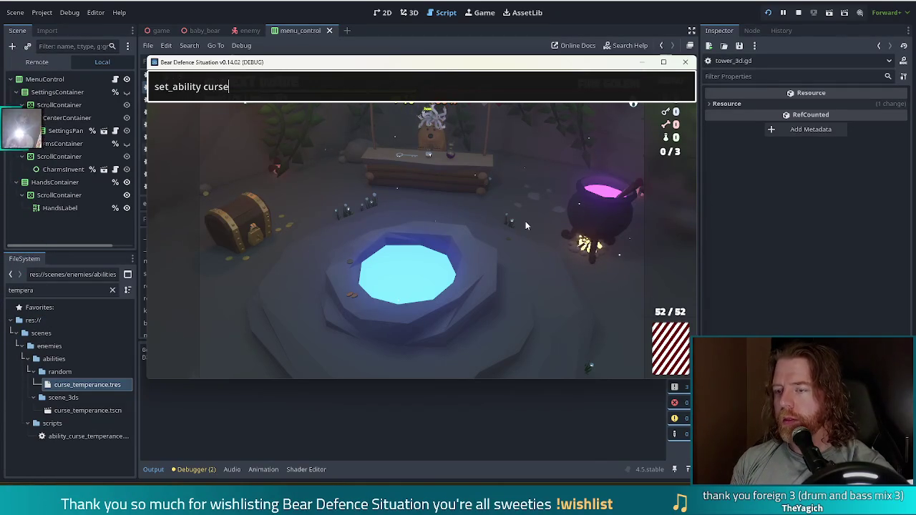
text(_temperance)
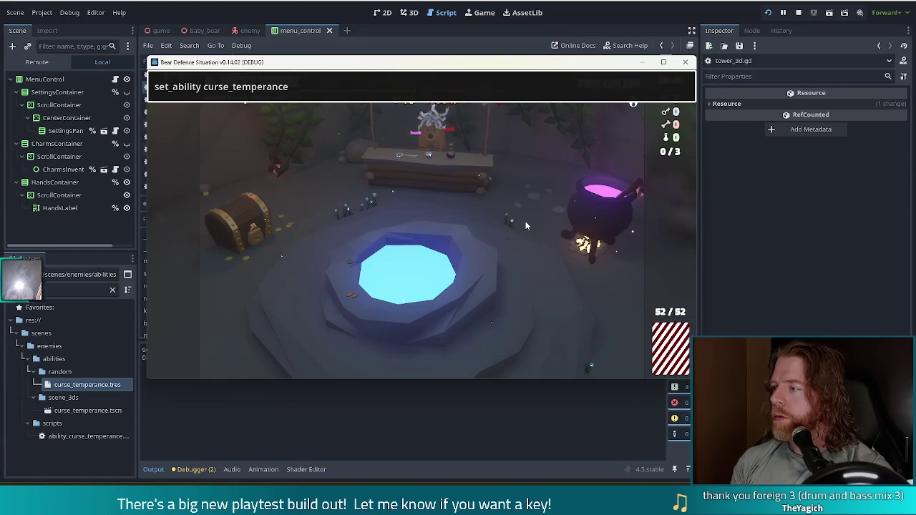
key(Return)
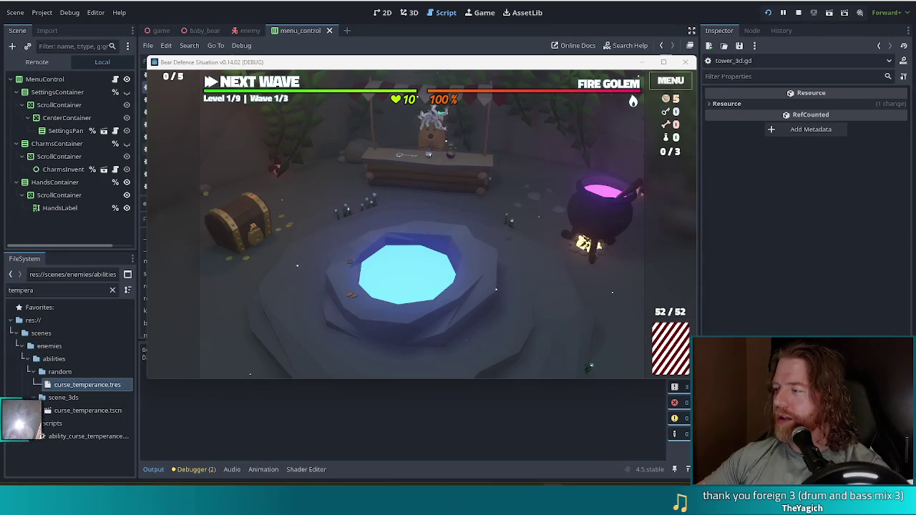
Leave the shop for the level map, waiting before Wave 1/3 against the Fire Golem with seven cards
drag(21, 289, 21, 214)
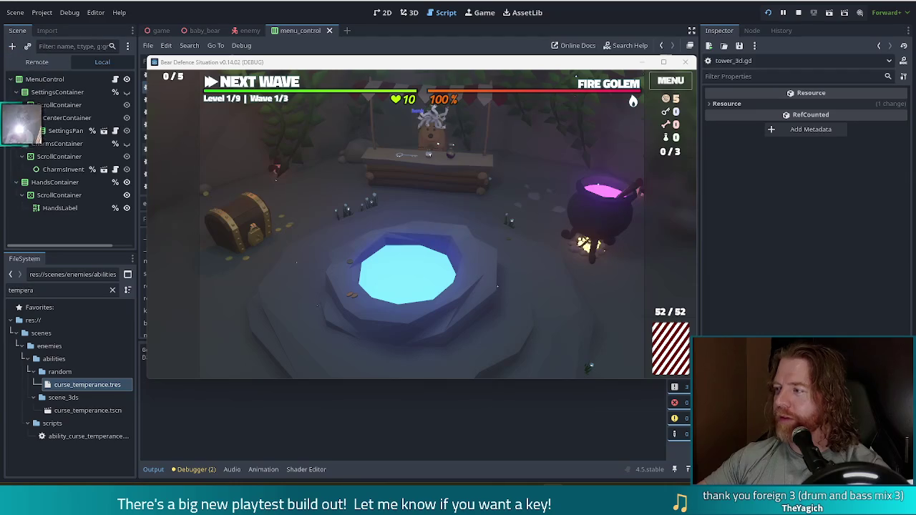
mouse_move(21, 267)
mouse_down()
mouse_move(21, 490)
mouse_move(21, 437)
mouse_up()
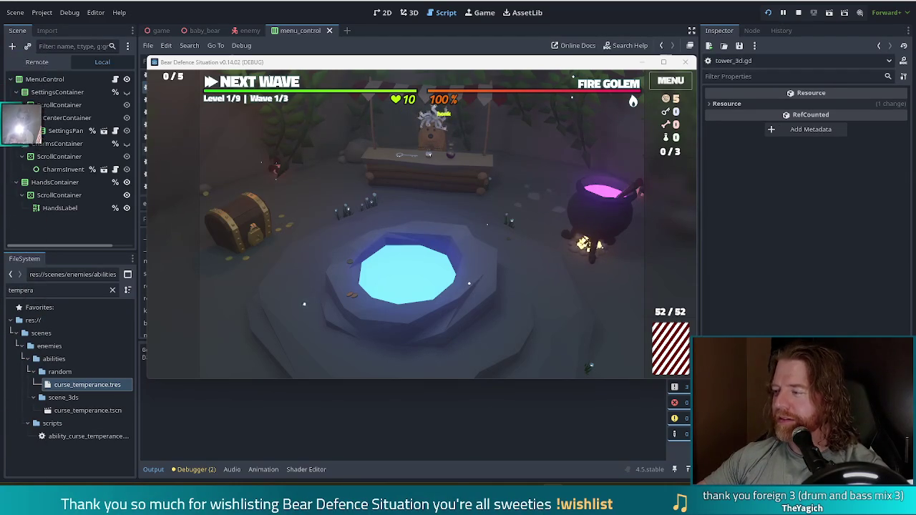
drag(21, 192, 21, 491)
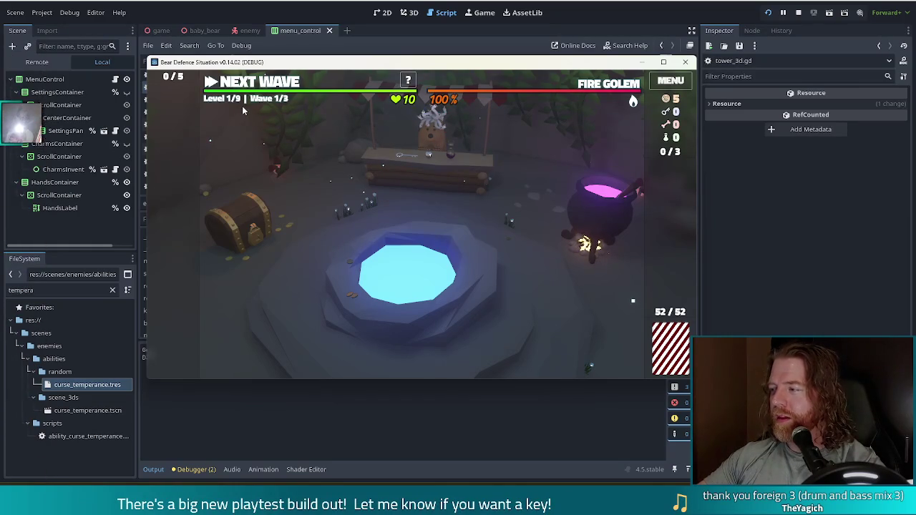
mouse_move(253, 104)
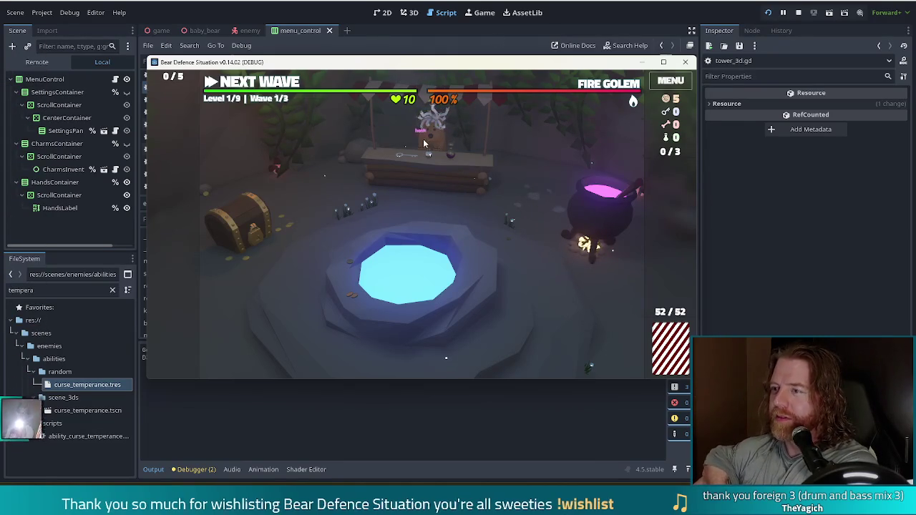
mouse_move(622, 85)
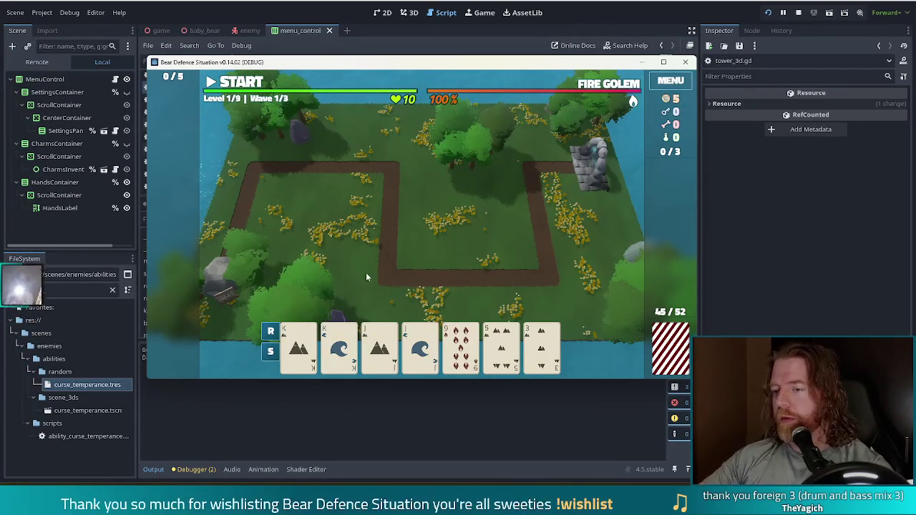
Select the King of Earth card and grant a wish with the 'add_wish open' debug command
click(339, 349)
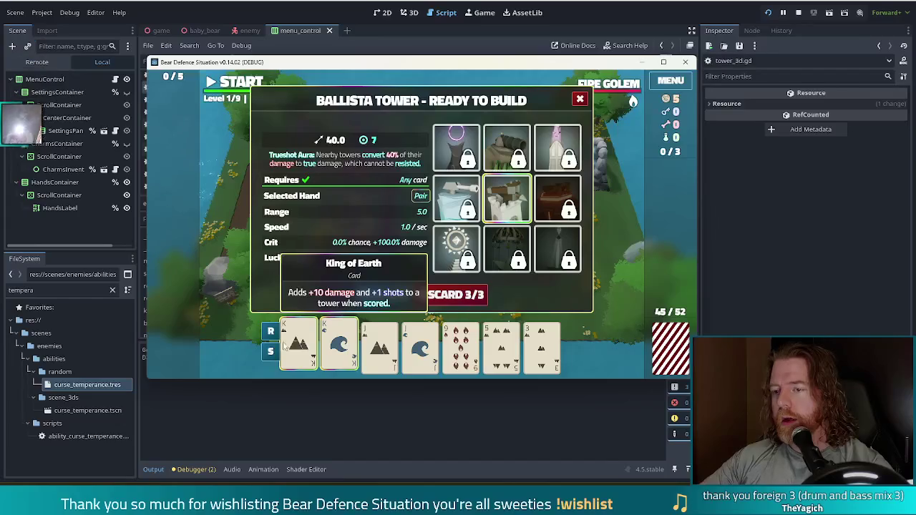
click(340, 349)
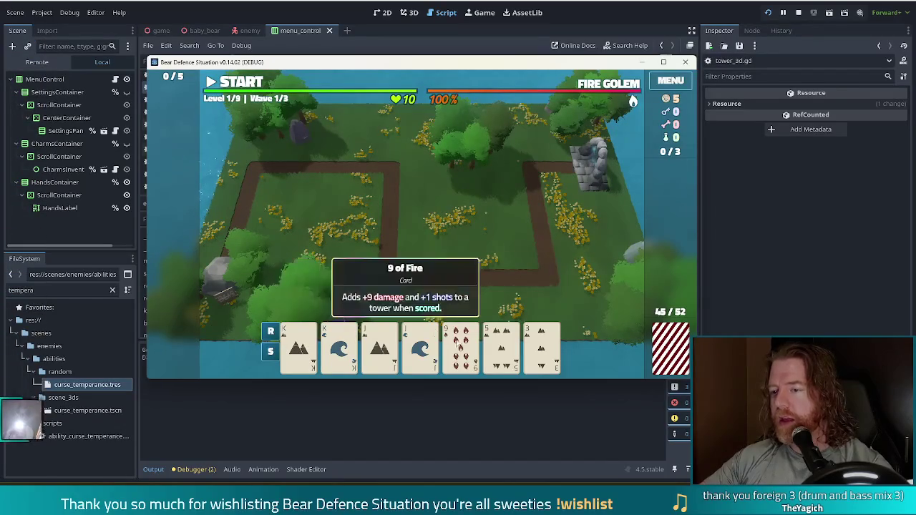
click(298, 347)
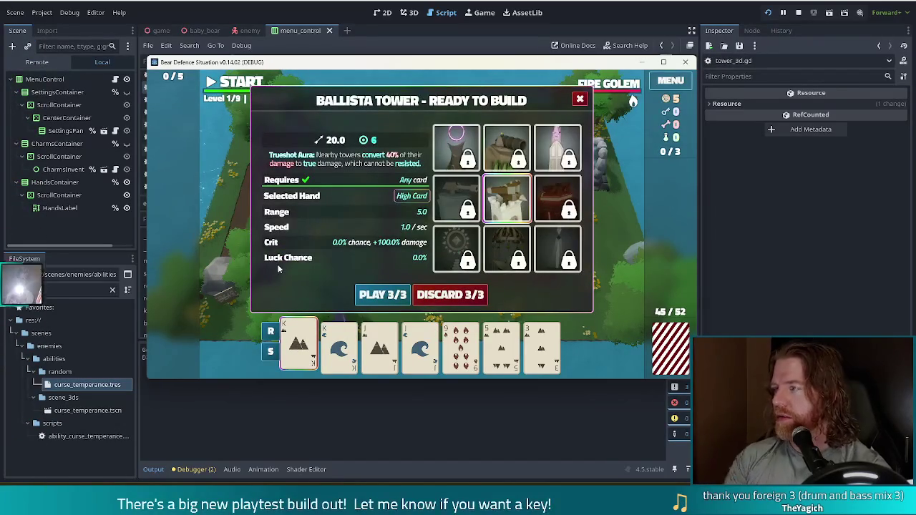
key(grave)
text(add_wish open)
key(Return)
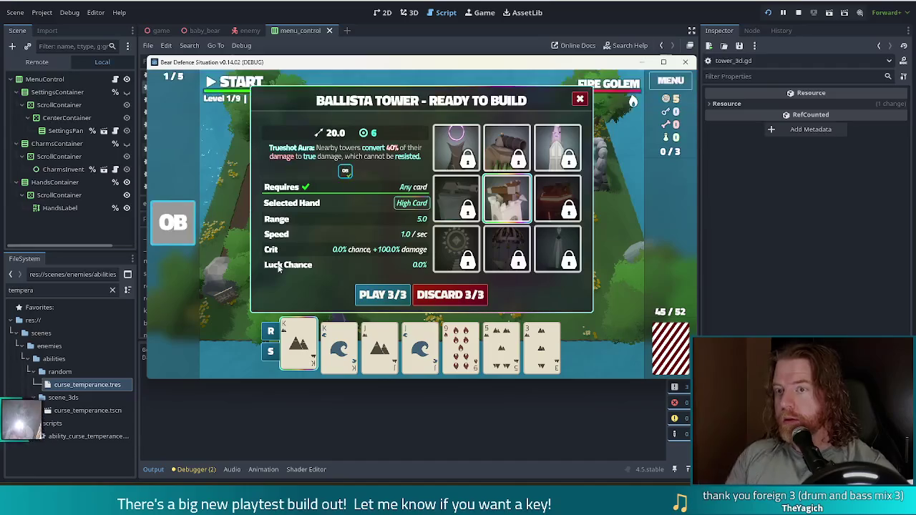
Build a Ballista tower in the middle of the map and dismiss the Wave Complete notice
click(387, 294)
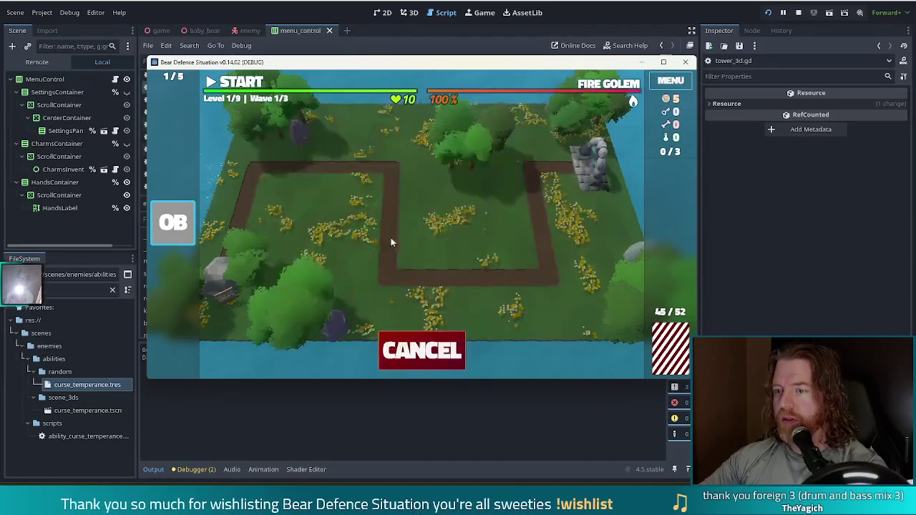
click(432, 232)
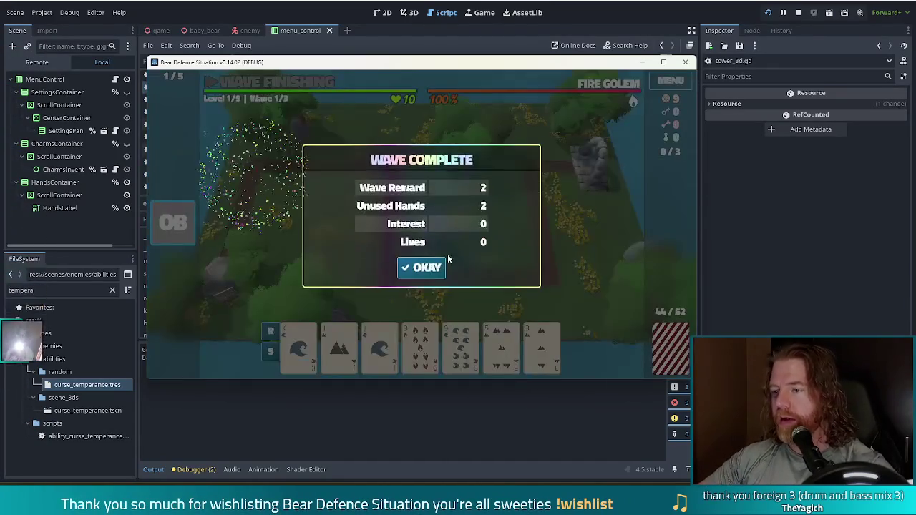
click(434, 265)
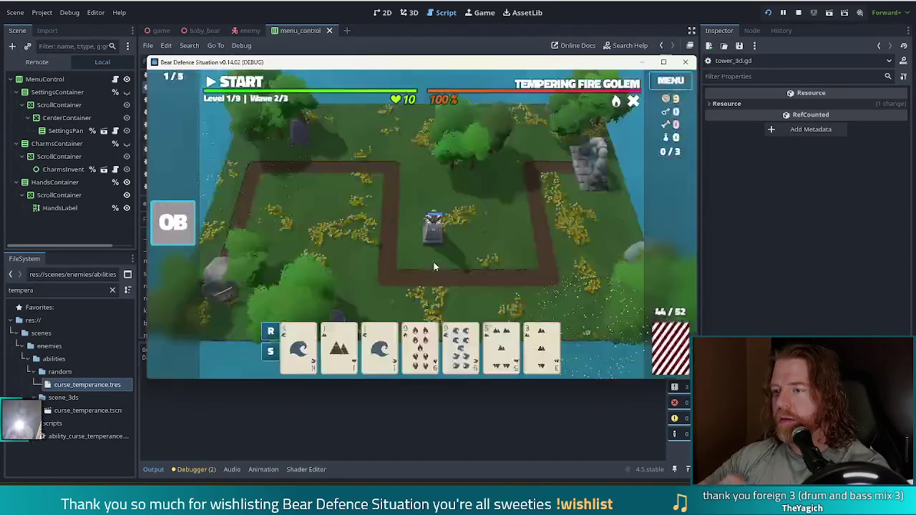
Check the new Ballista tower's stats, close its popup, and start Wave 2/3
click(434, 237)
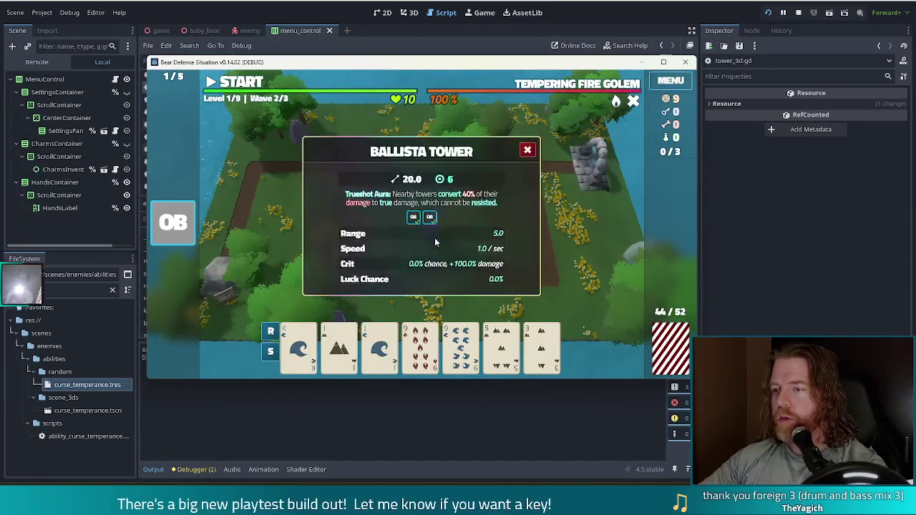
click(530, 149)
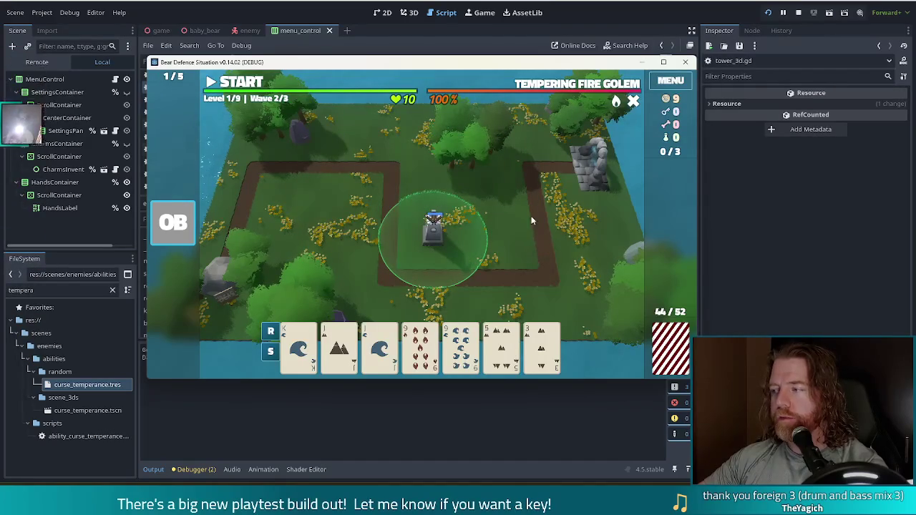
click(532, 244)
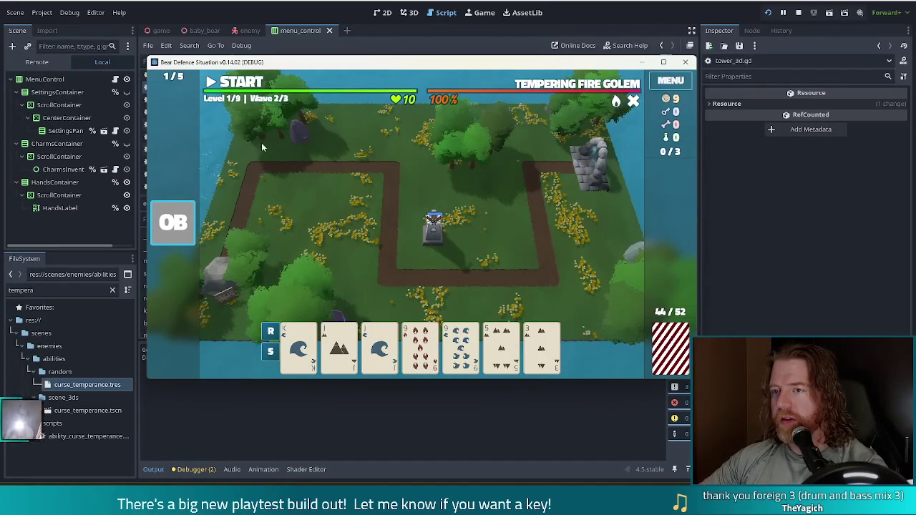
click(235, 82)
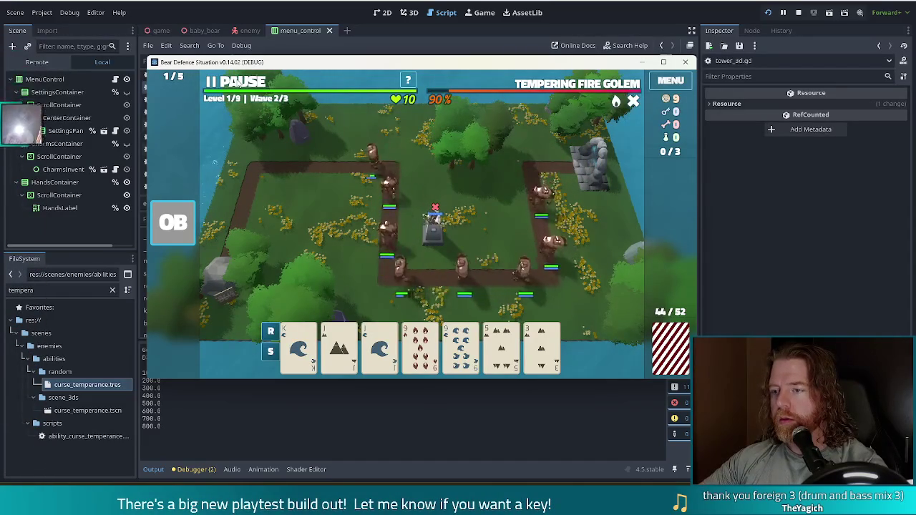
Pause mid-Wave 2/3 to review the Ballista Tower's stats, then let the wave continue
click(237, 83)
click(238, 83)
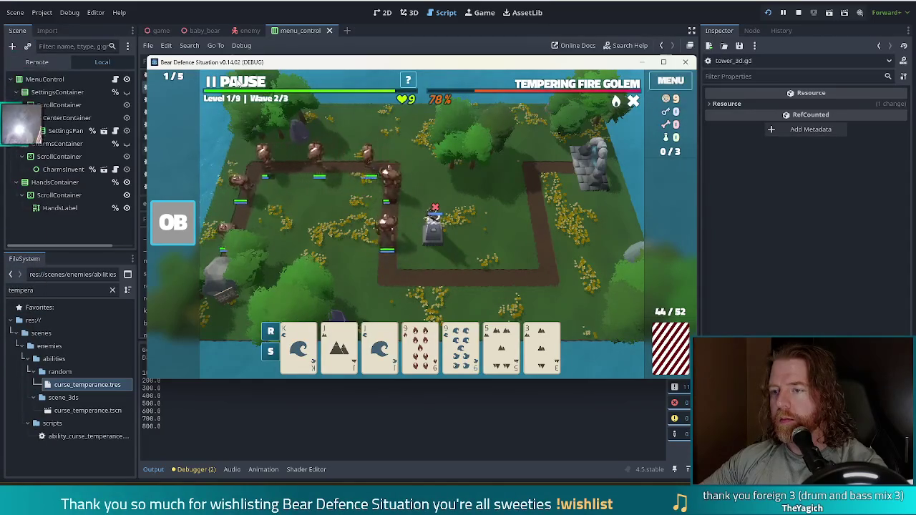
key(space)
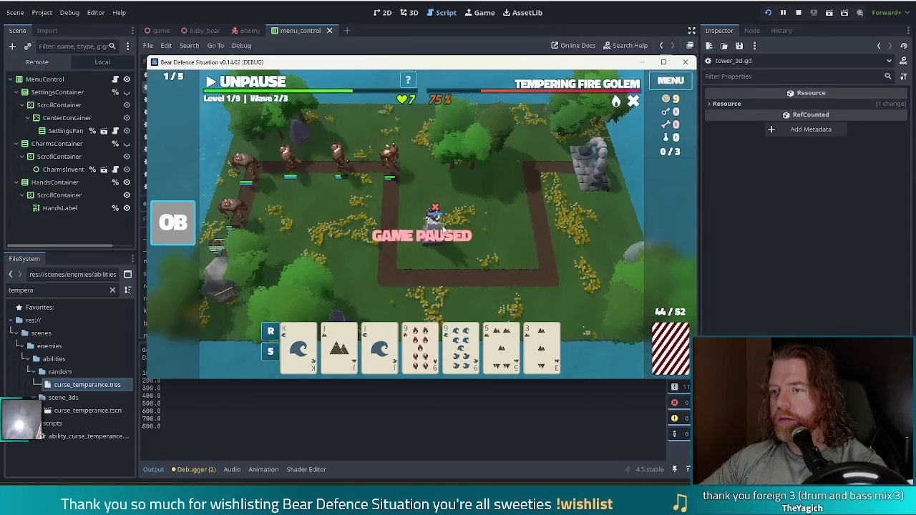
click(436, 228)
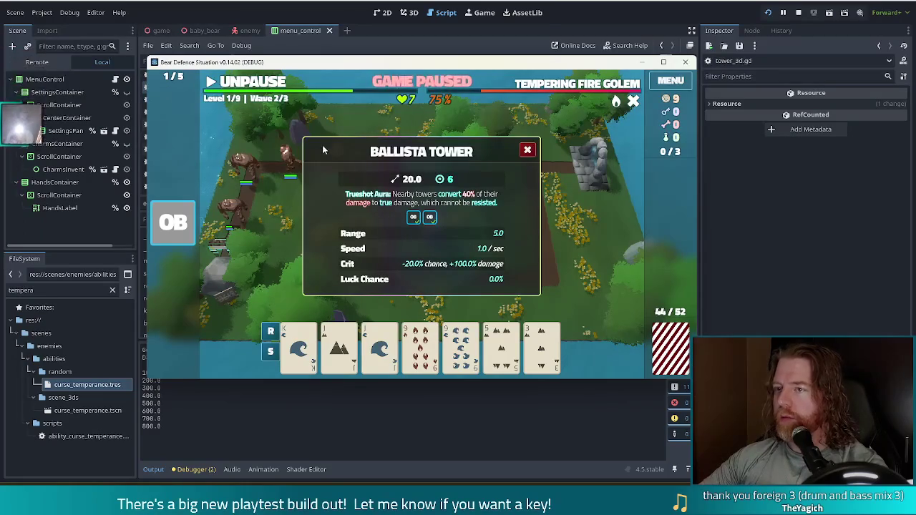
click(527, 151)
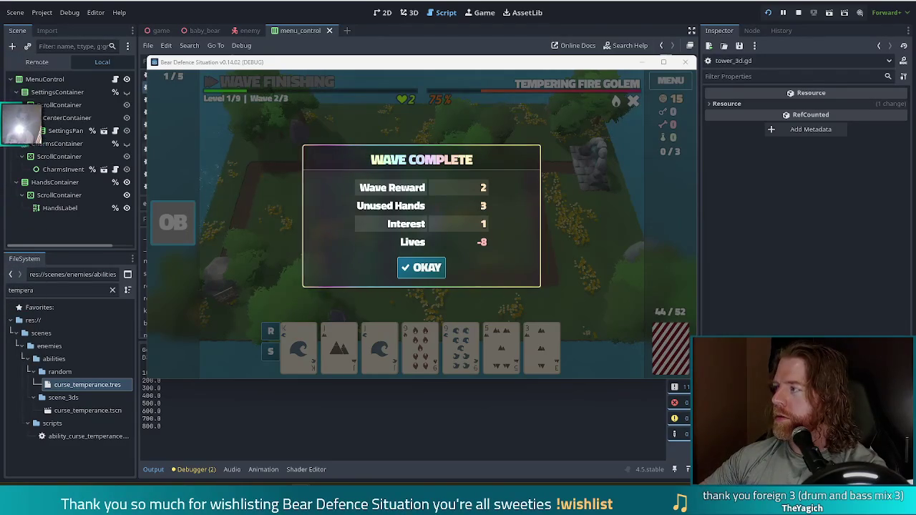
Switch to the Chrome window showing the goWriter document image
key(alt+Tab)
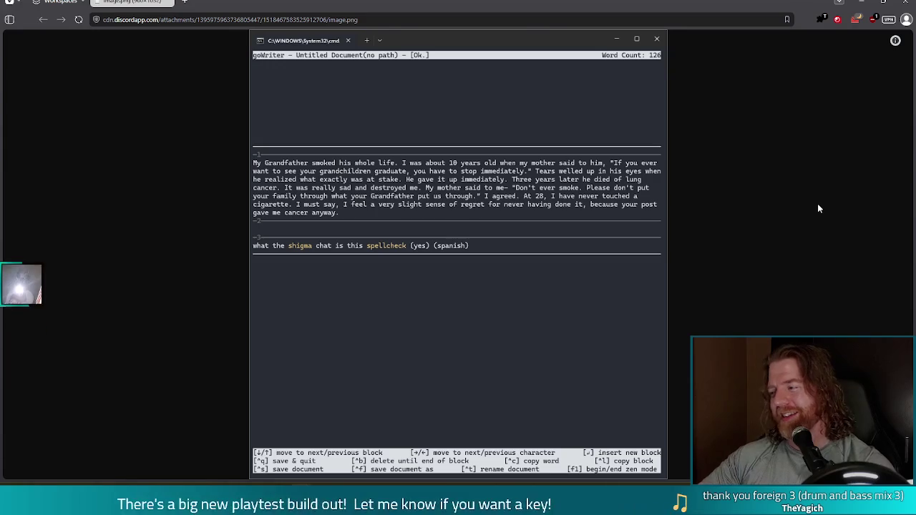
Close the Chrome image window and accept the Wave 2/3 Wave Complete summary
click(908, 4)
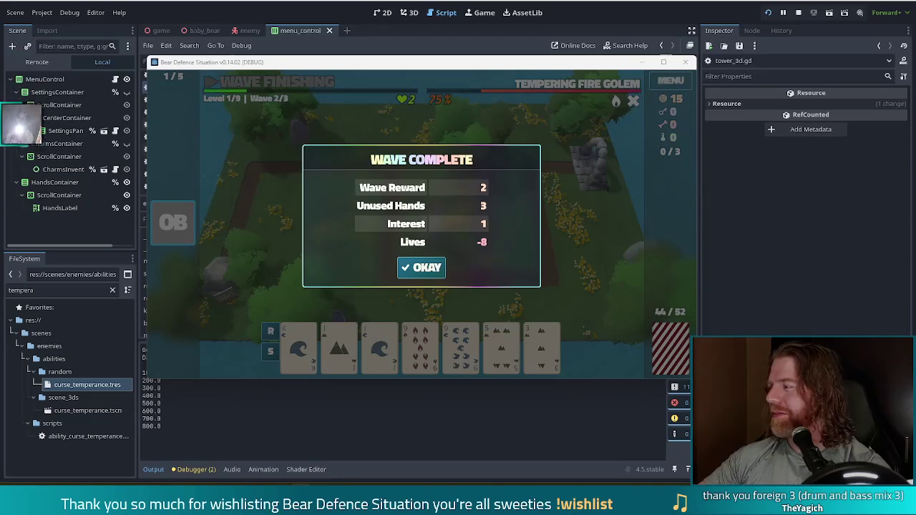
click(423, 267)
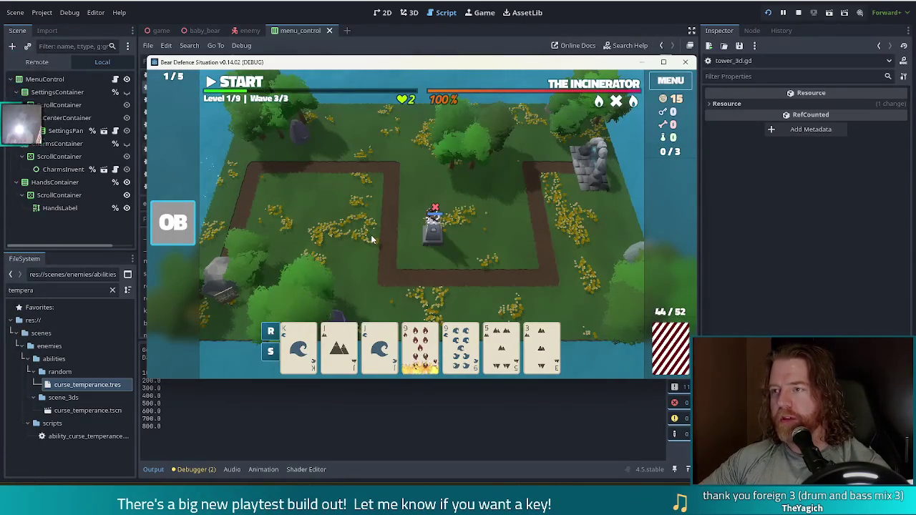
Restore lives to 10 with the 'set_lives 10' debug command
key(grave)
key(Return)
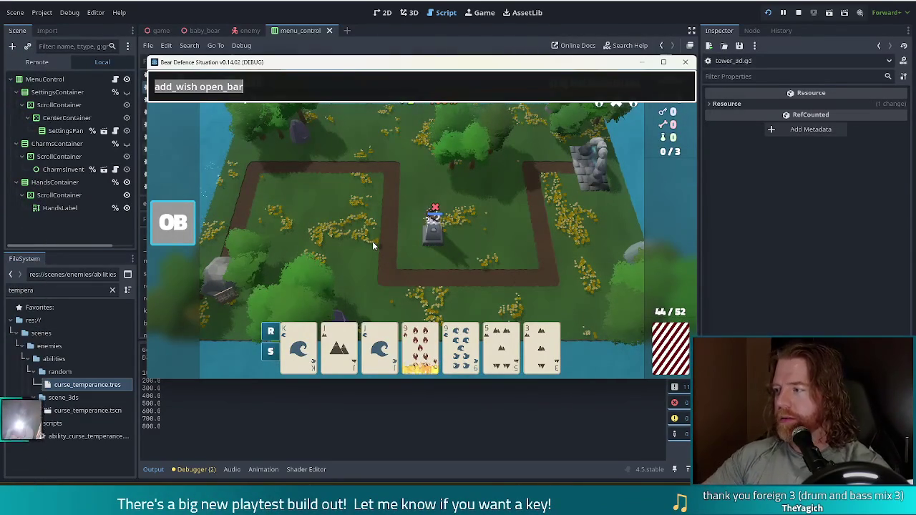
text(set_lives 10)
key(Return)
key(grave)
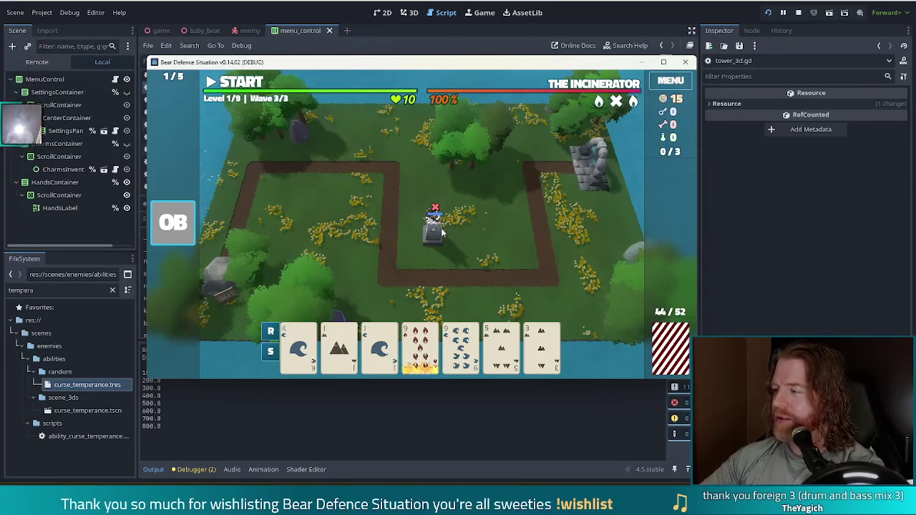
Start Wave 3/3 against The Incinerator, pause it, and bring the Godot editor forward
click(246, 84)
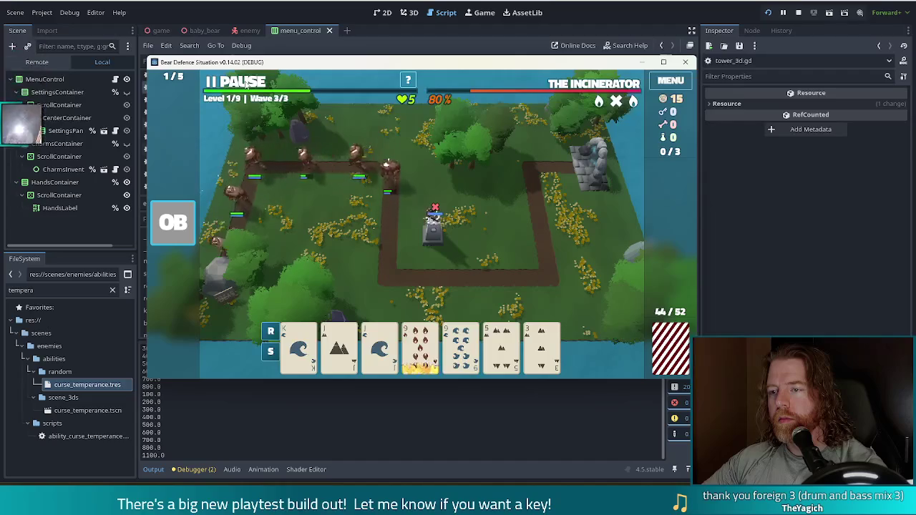
click(246, 84)
click(409, 18)
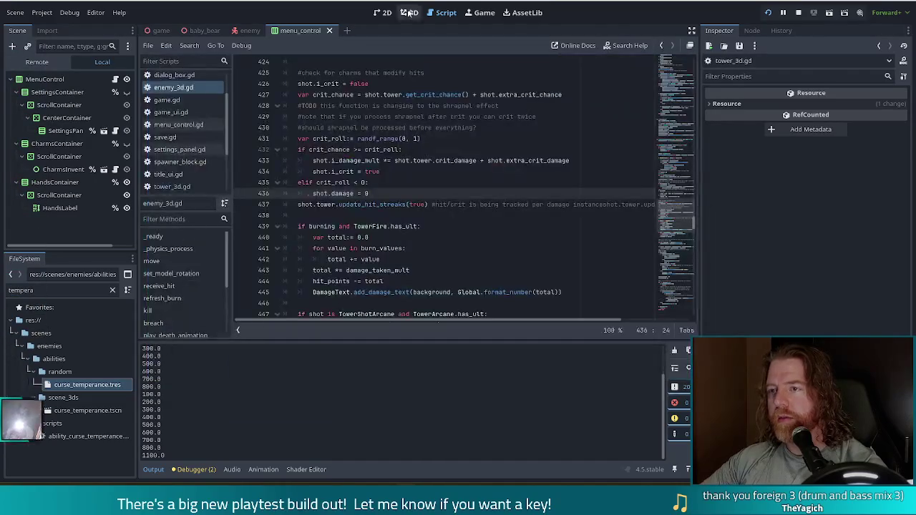
click(384, 12)
click(442, 12)
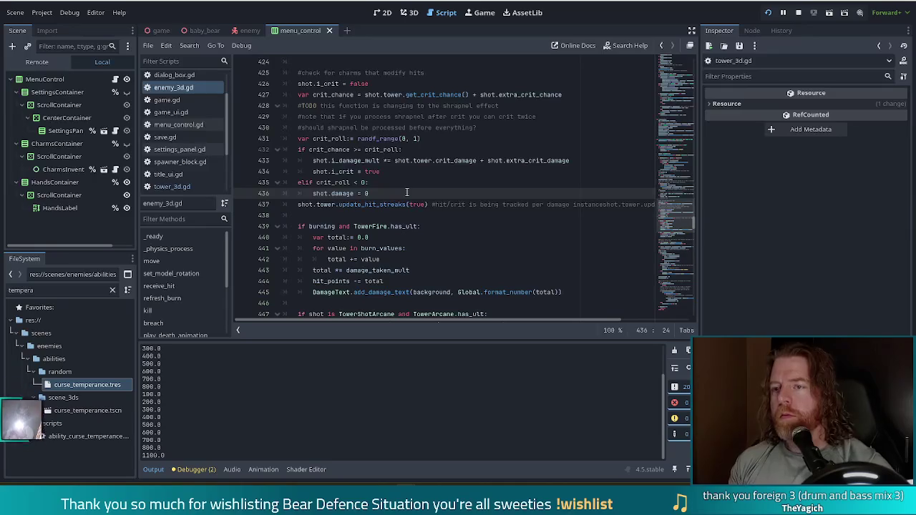
key(Up)
key(Up)
key(Up)
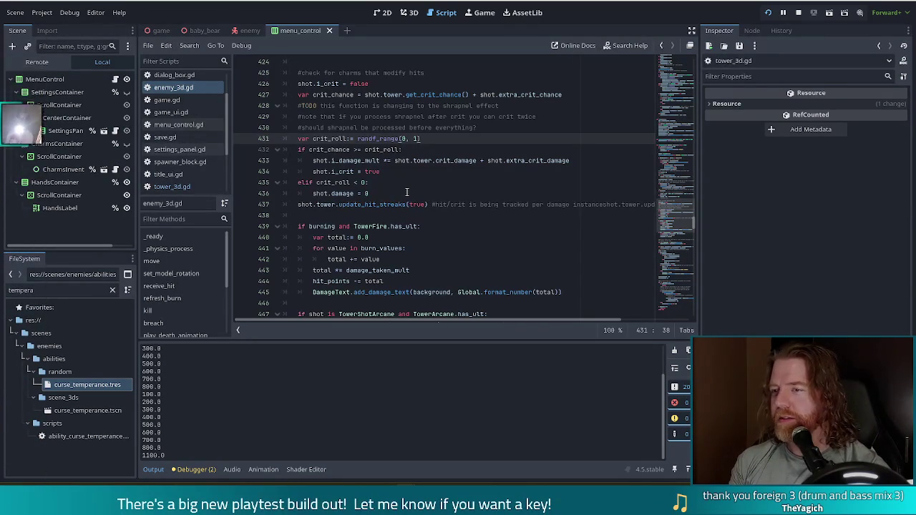
key(Return)
Add print(crit_roll) on line 432 of enemy_3d.gd and save the script
text((crit_)
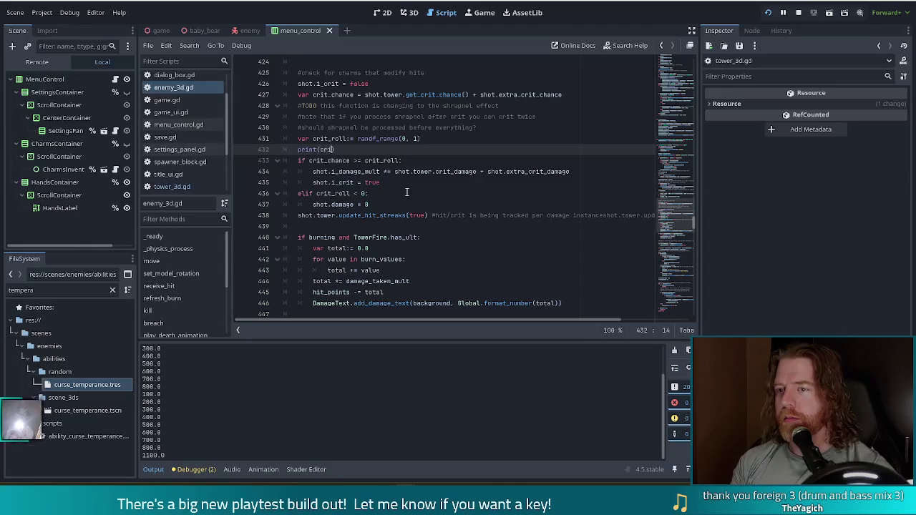
text(roll)
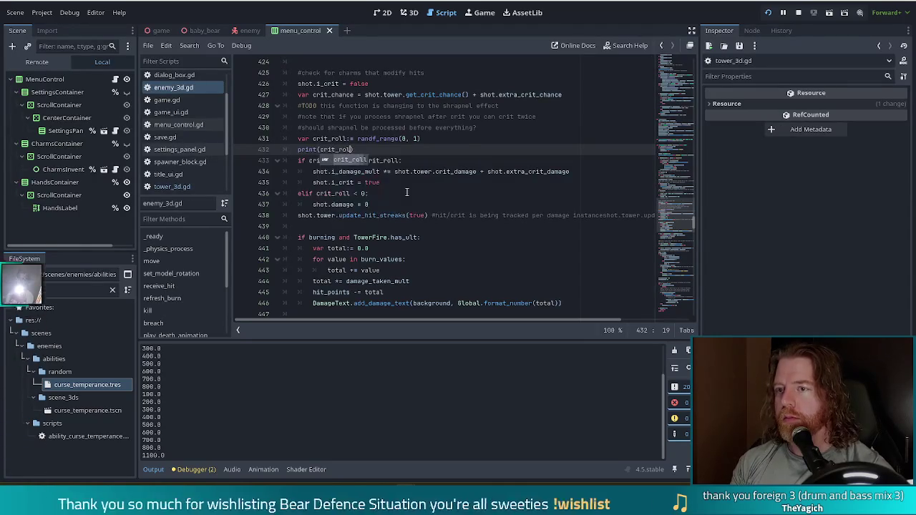
key(ctrl+s)
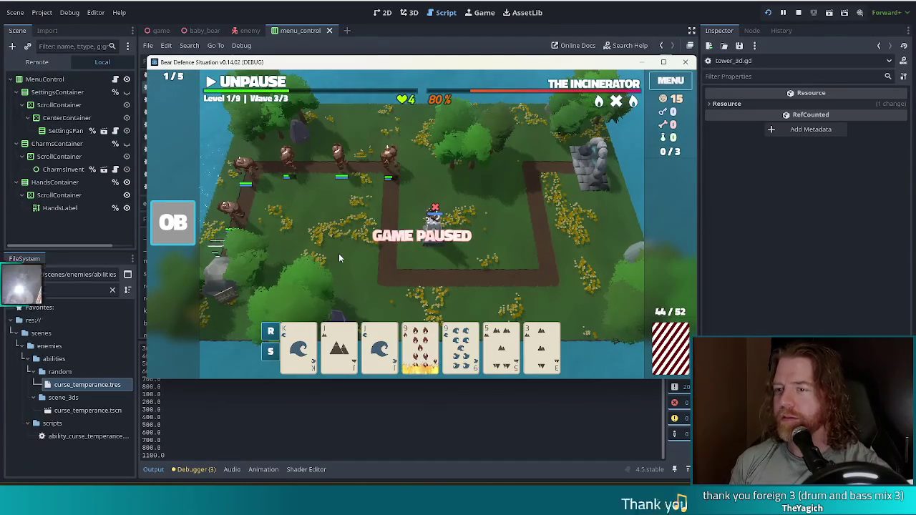
Rerun 'set_lives 10', resume Wave 3, and upgrade the Ballista tower
key(grave)
text(set_lives 10)
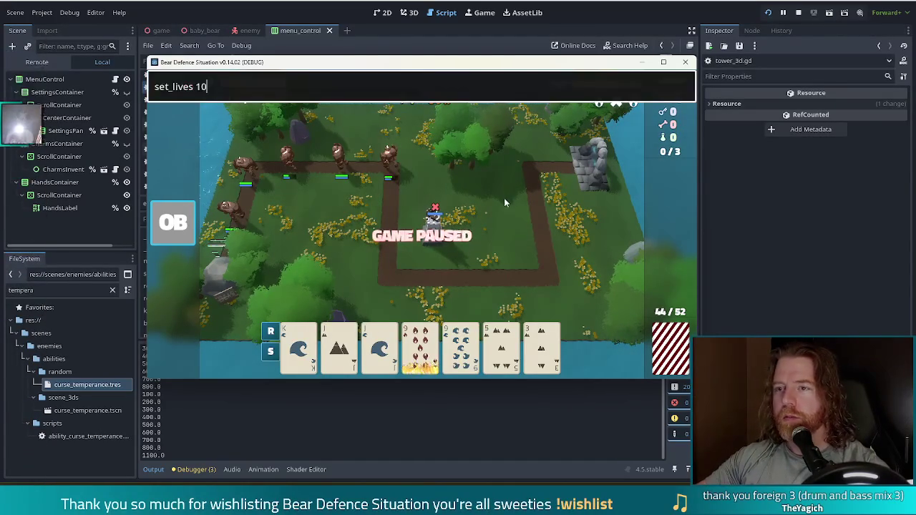
key(Return)
key(space)
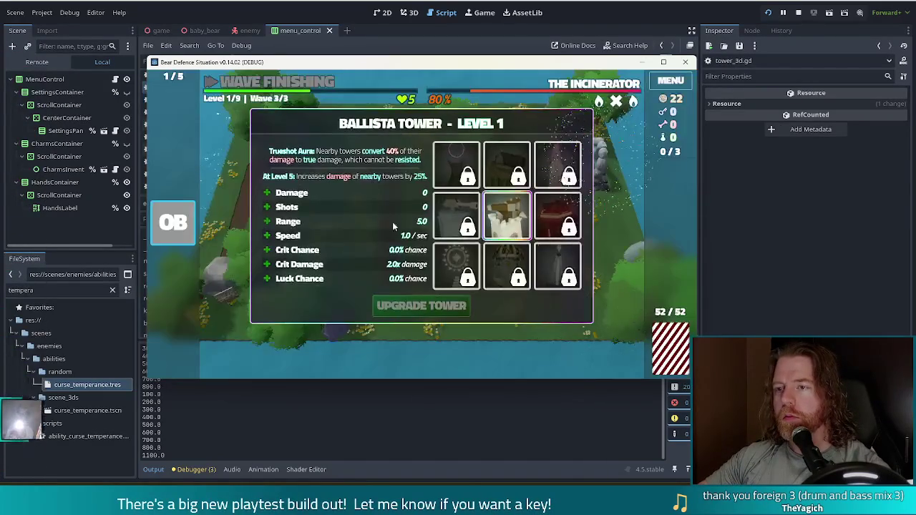
click(344, 210)
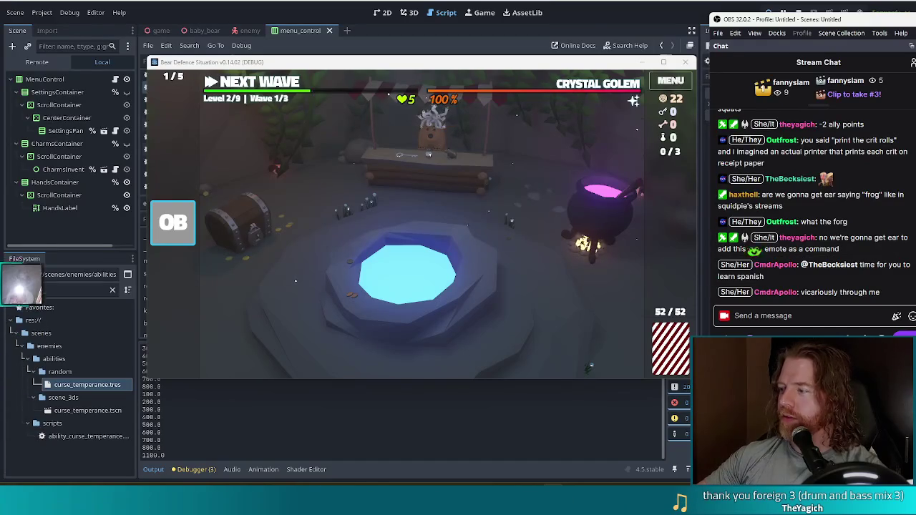
Hide the OBS Stream Chat window with Super+Down
key(super+Down)
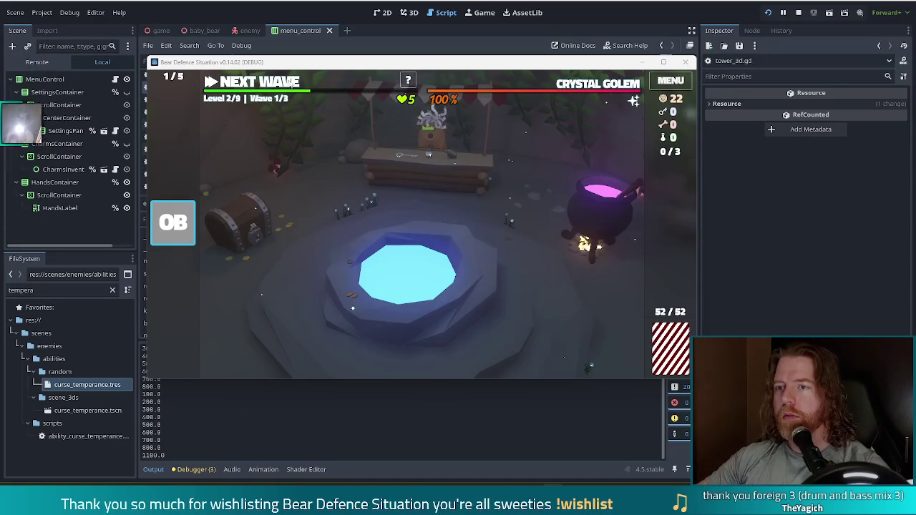
Leave the camp and use the debug console to set lives to 10 and apply the temperance curse ability
click(293, 83)
key(quoteleft)
text(set_lives 10)
key(Return)
key(quoteleft)
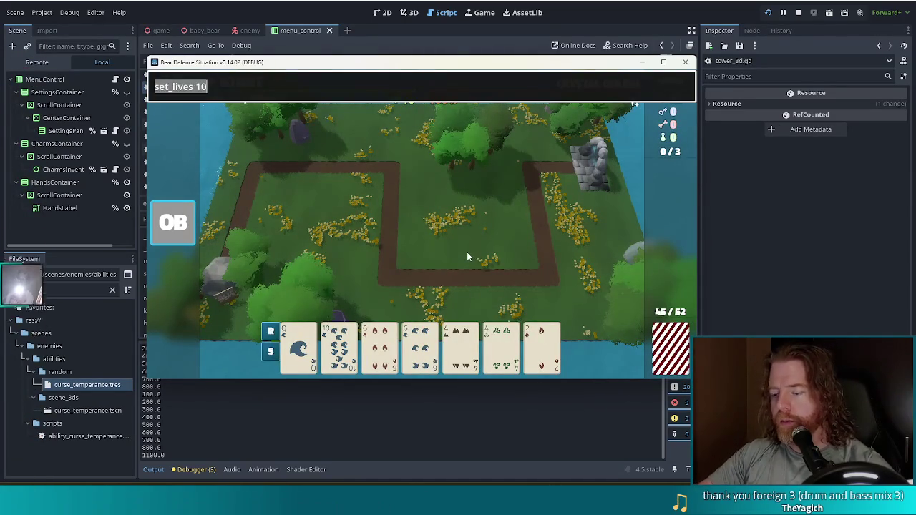
text(set_abilty )
text(t)
text(e)
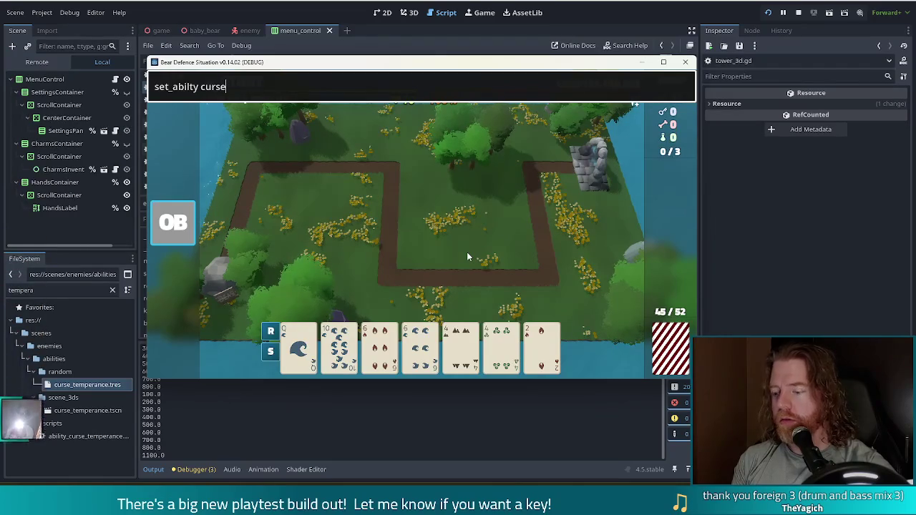
text(_perance)
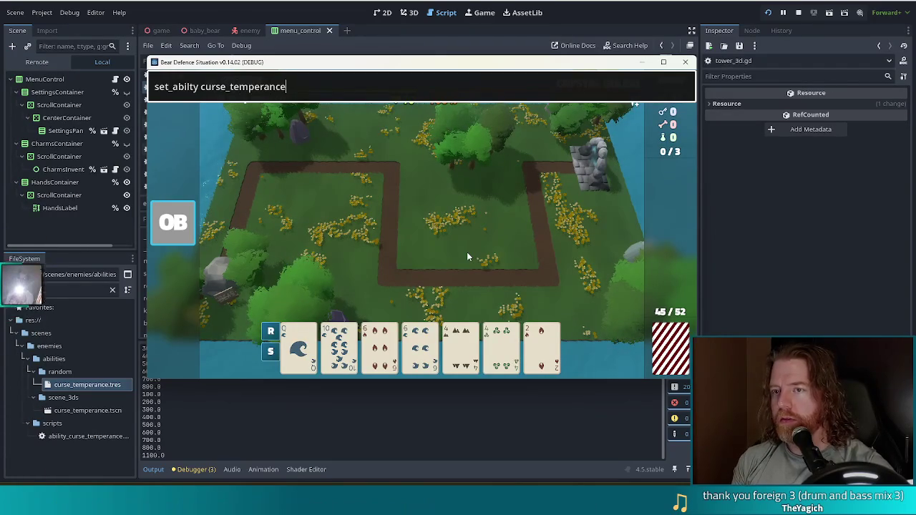
key(Return)
Build a ballista tower on the grass inside the path loop, then start wave 1 and pause it
click(299, 347)
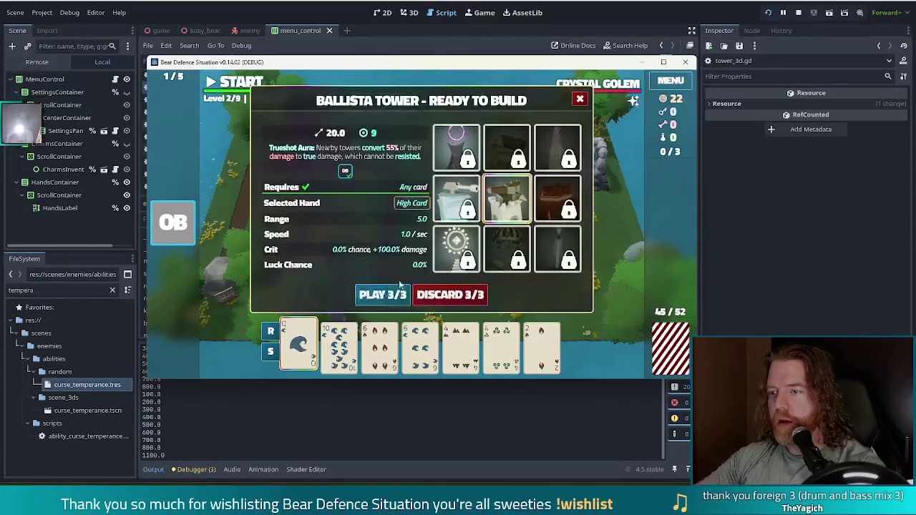
click(379, 293)
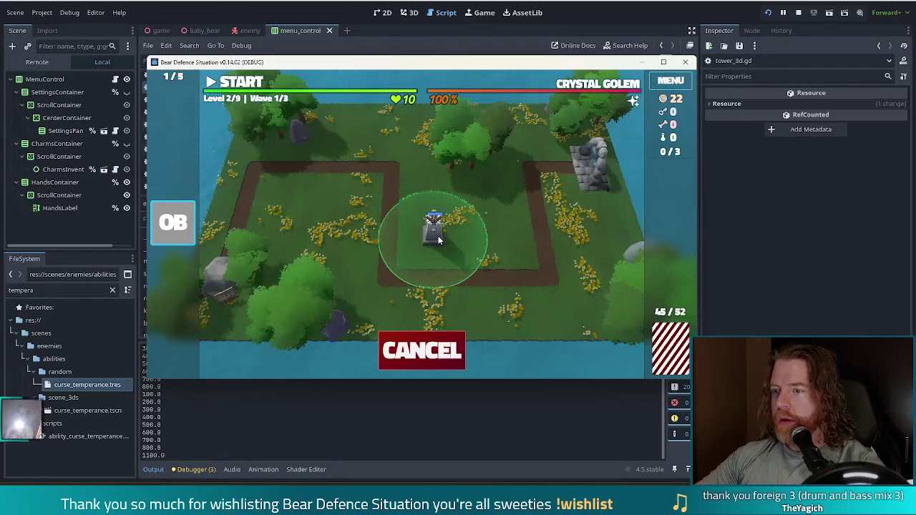
click(435, 235)
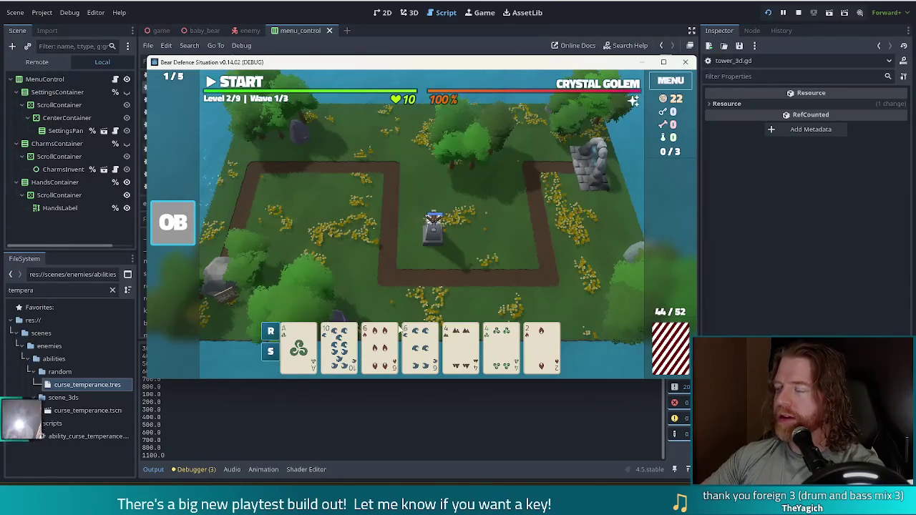
mouse_move(399, 328)
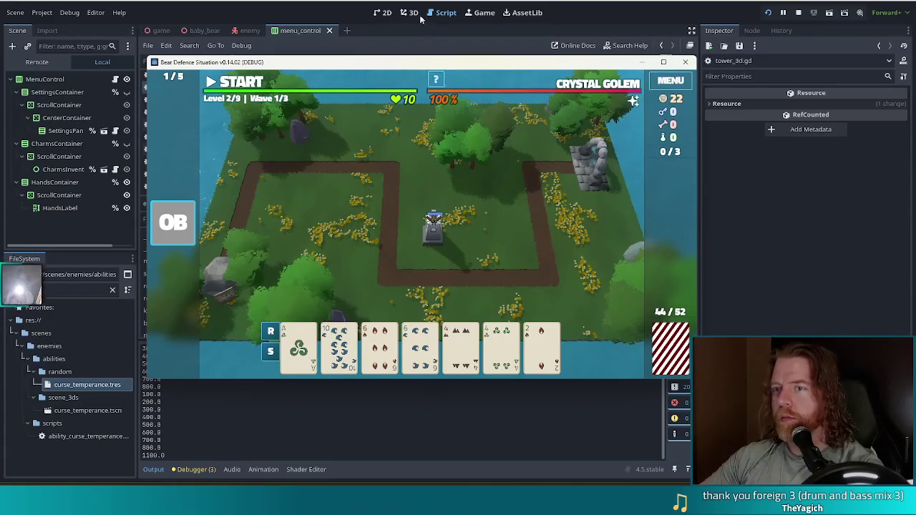
click(241, 83)
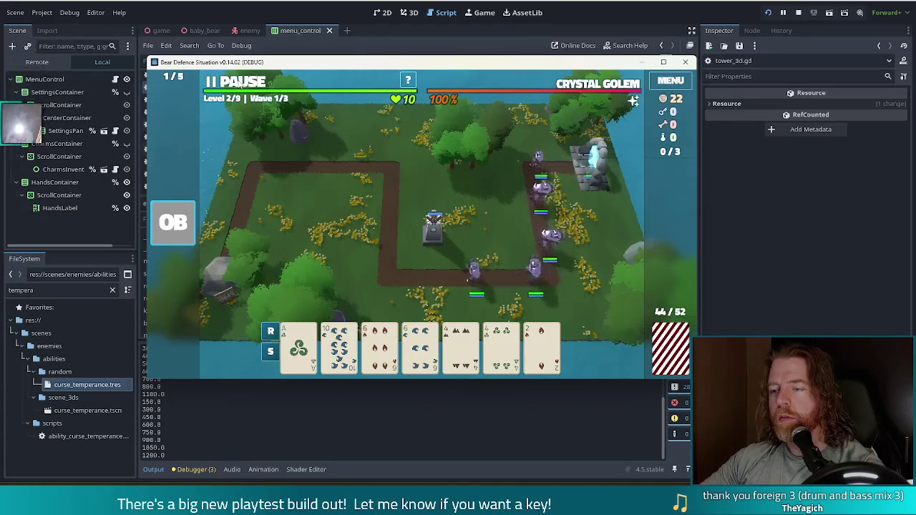
click(241, 84)
Back in enemy_3d.gd, add a closing parenthesis and move around the crit_roll print line
key(alt+Tab)
text())
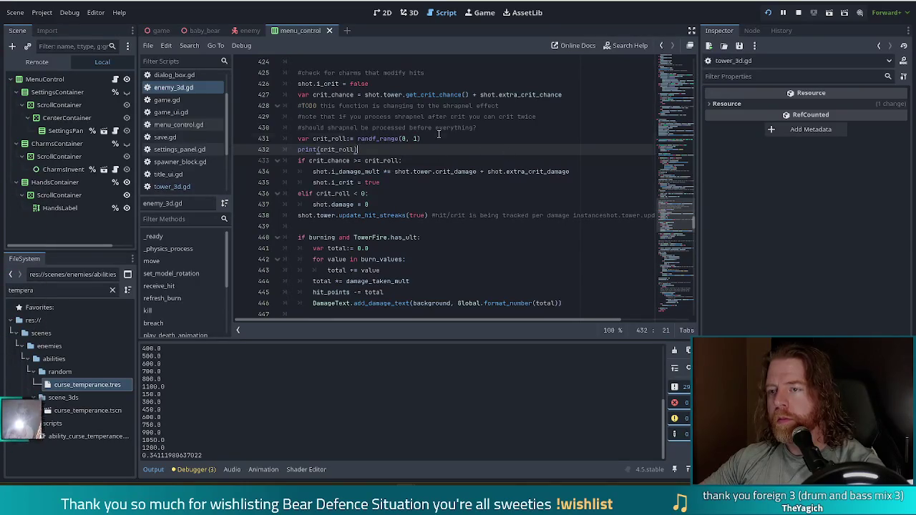
key(Up)
key(End)
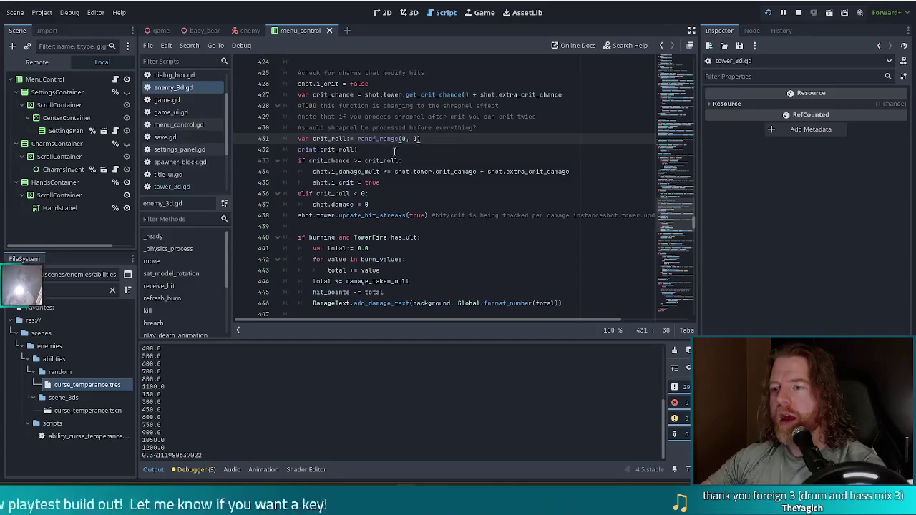
key(Down)
Inspect the randf_range call on line 431, the crit_chance comparison and the shot.damage = 0 line
click(372, 140)
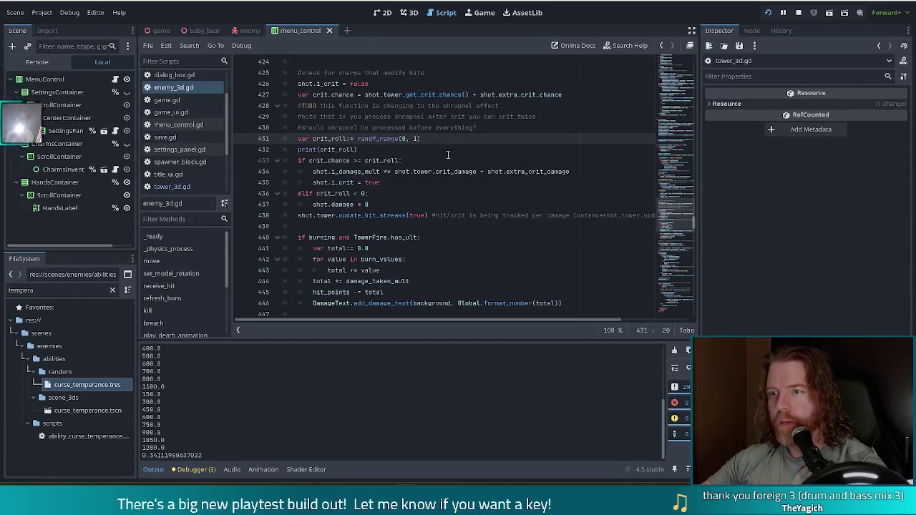
click(452, 140)
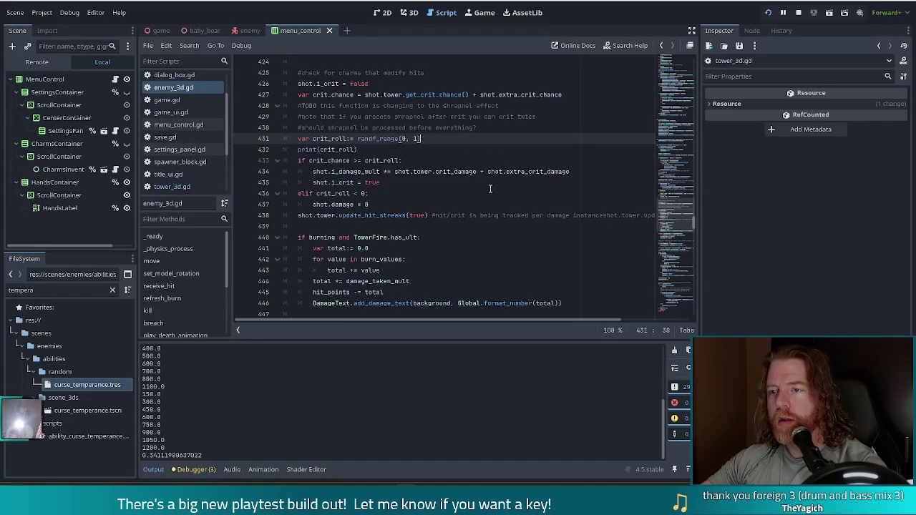
click(315, 161)
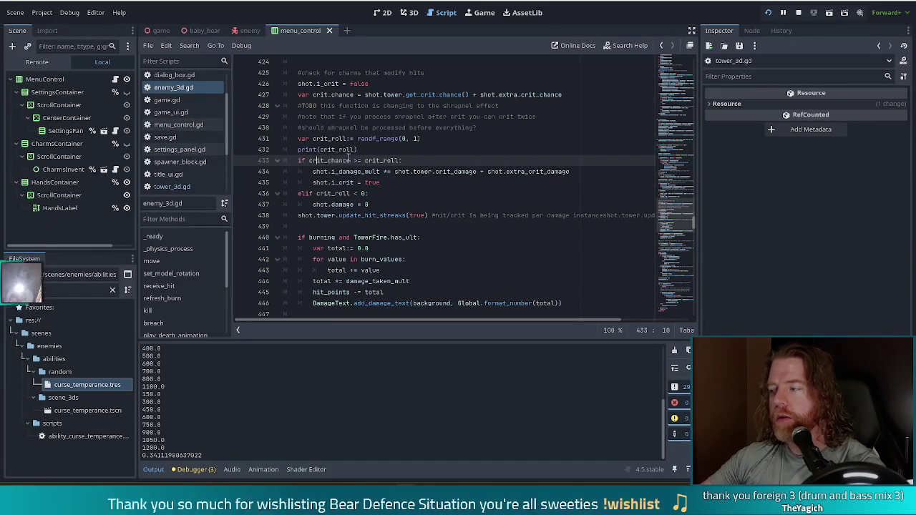
mouse_move(353, 152)
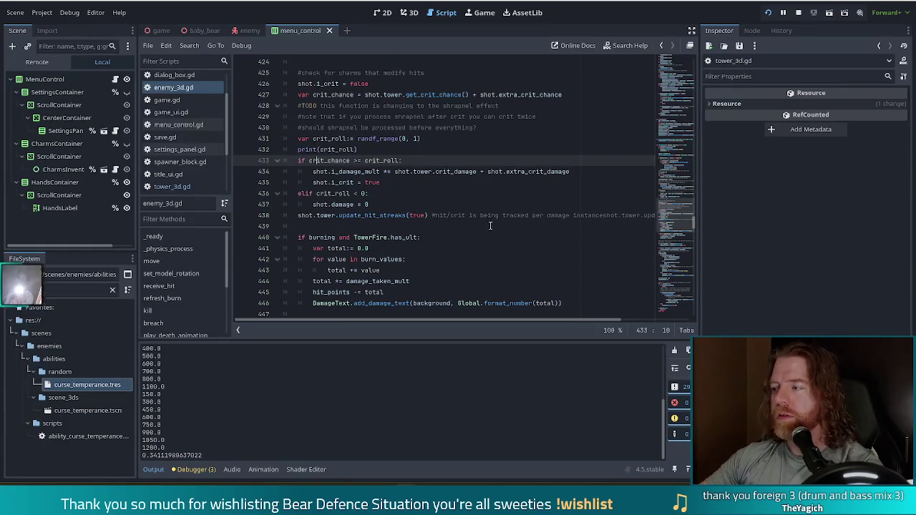
click(419, 203)
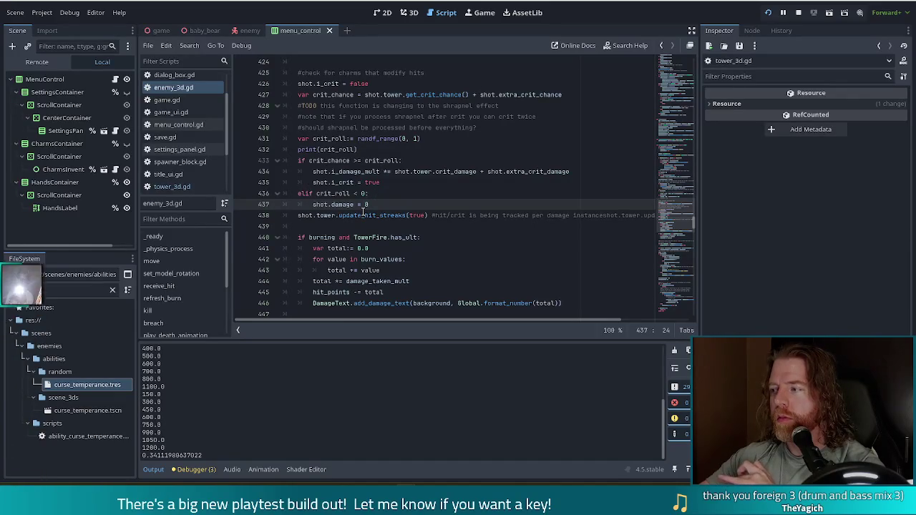
mouse_move(364, 212)
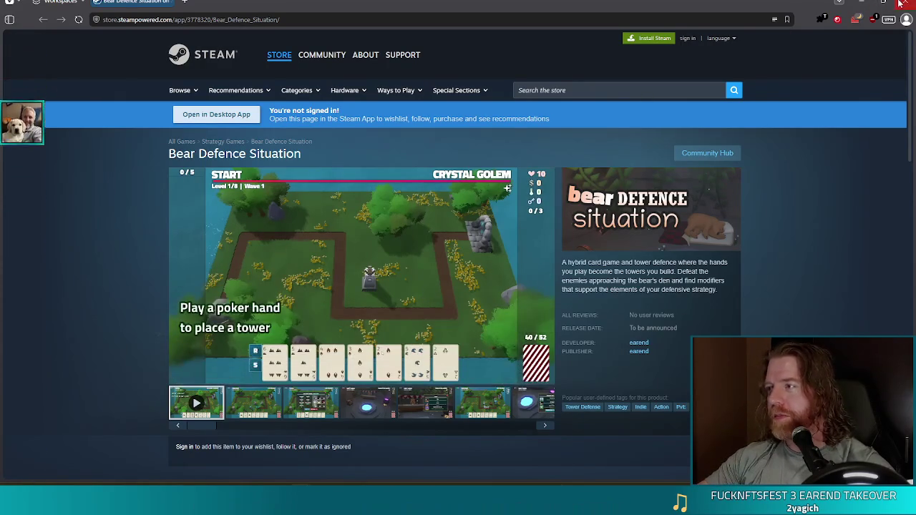
key(alt+Tab)
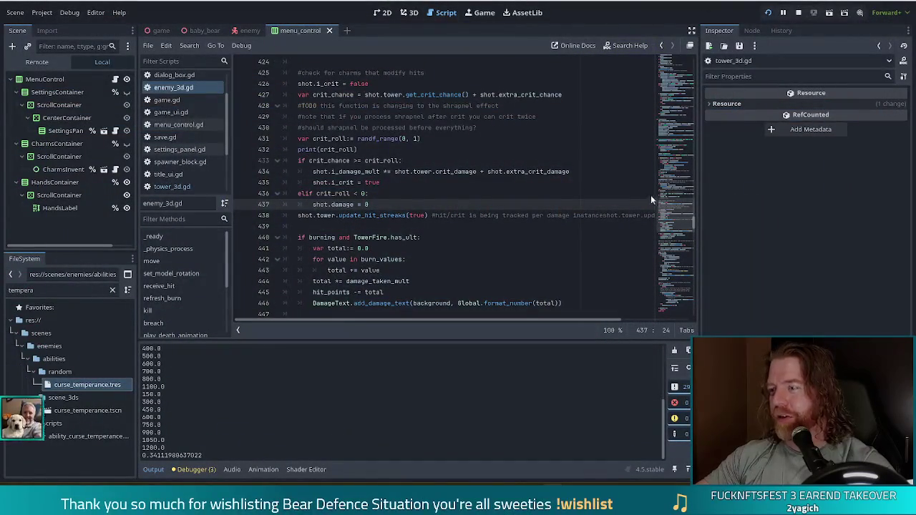
Switch between the paused game and the script editor, then stop the running game session
key(alt+Tab)
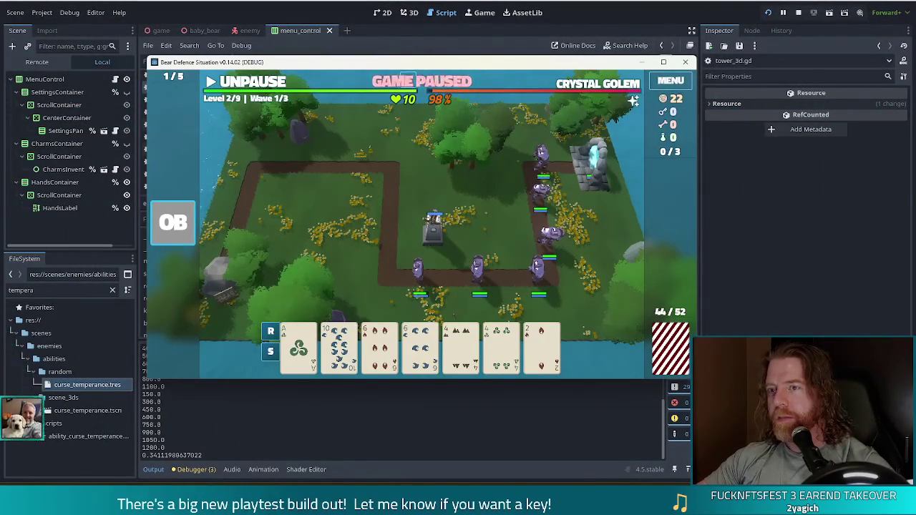
key(alt+Tab)
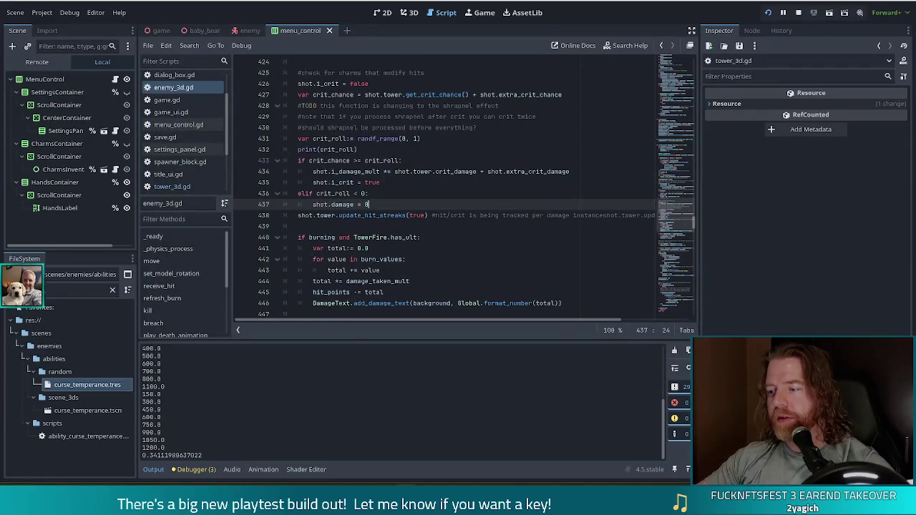
key(alt+Tab)
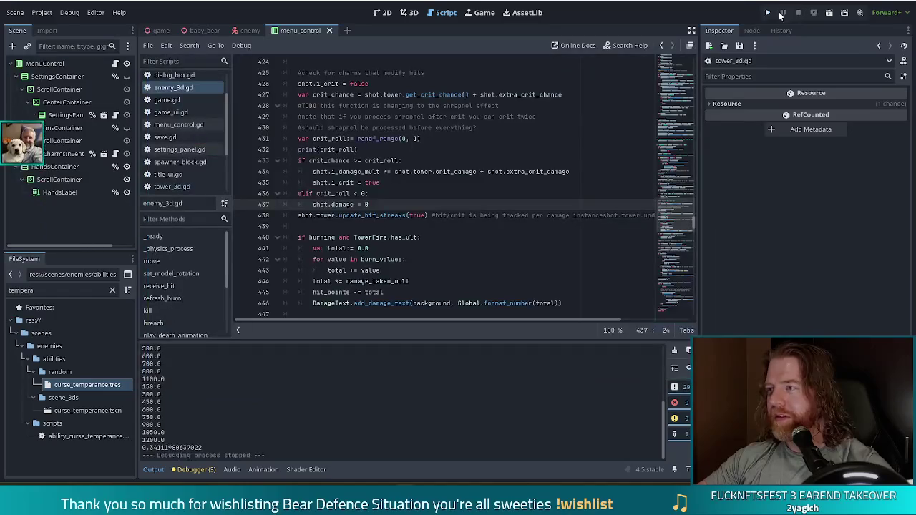
click(798, 12)
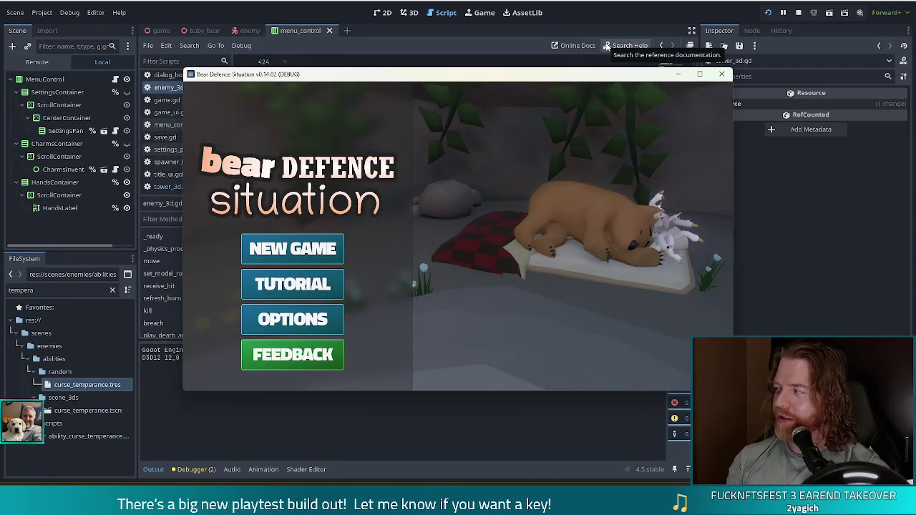
Start a new game, buy the Key for 5 gold at the merchant's stall, and head to the level map
click(303, 250)
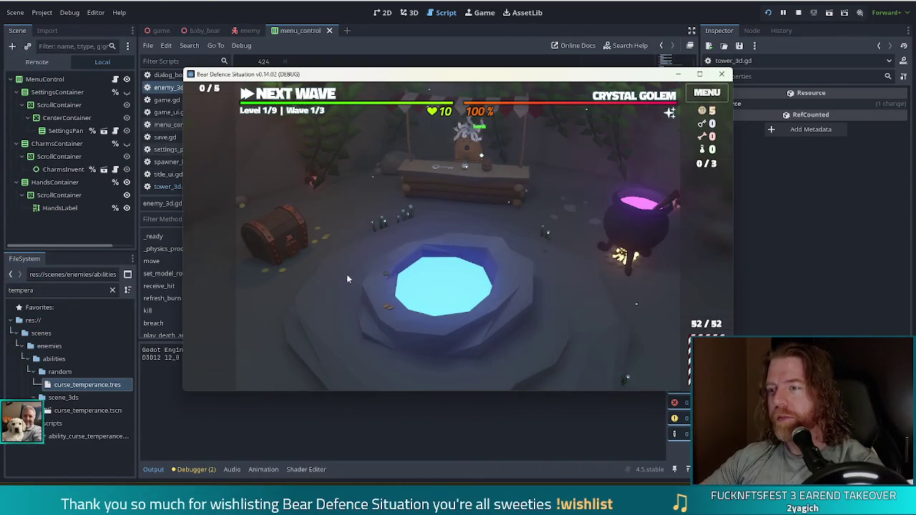
click(486, 191)
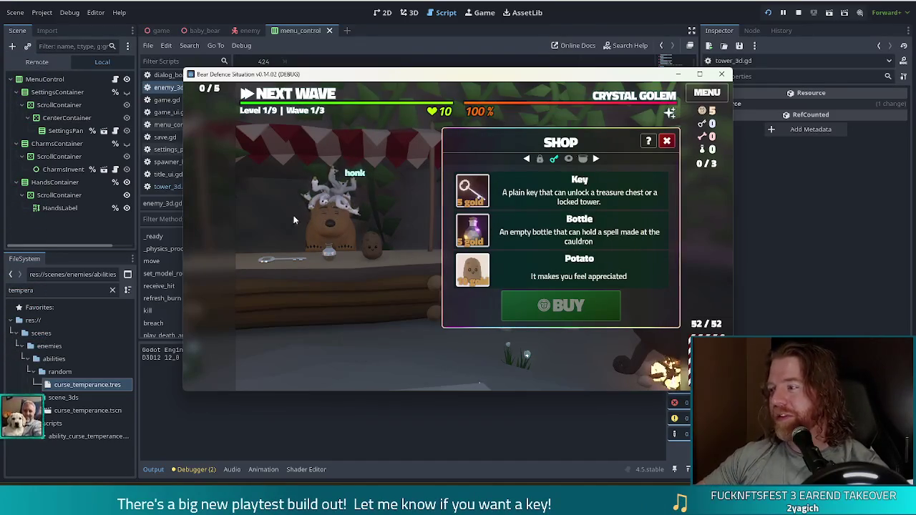
click(562, 195)
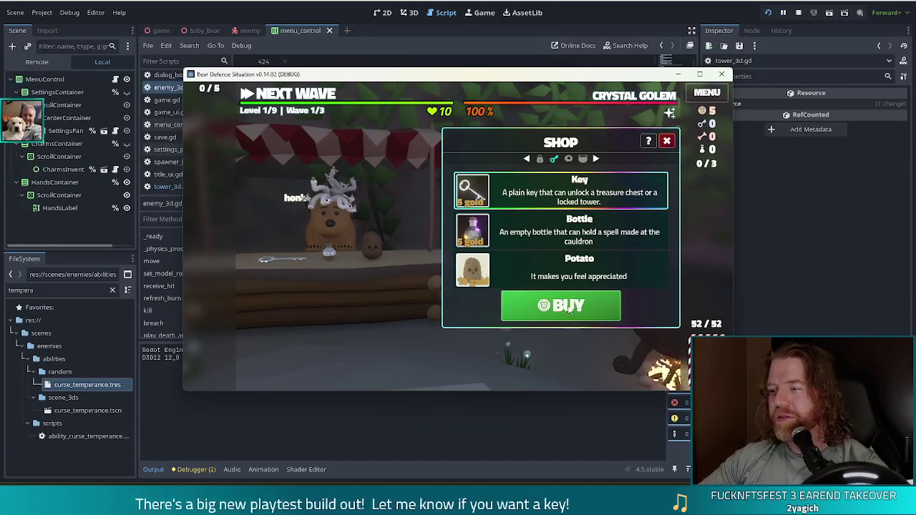
click(567, 308)
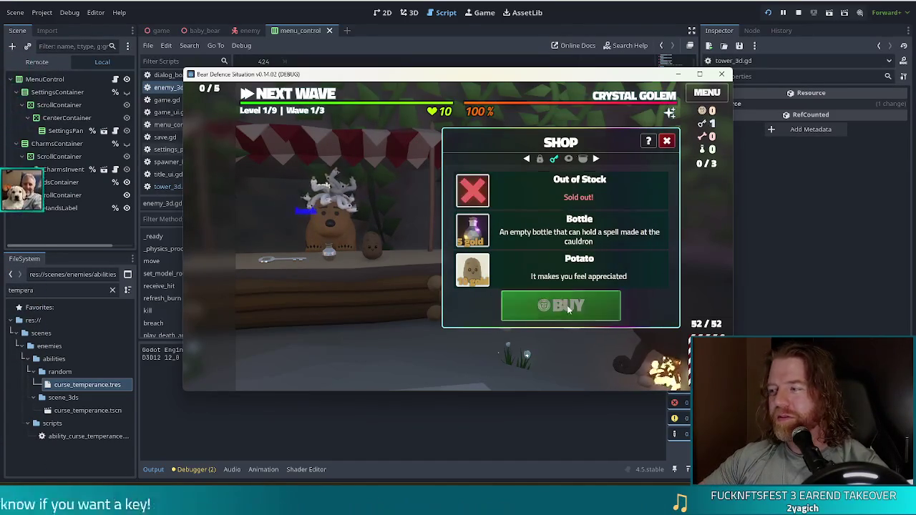
click(668, 141)
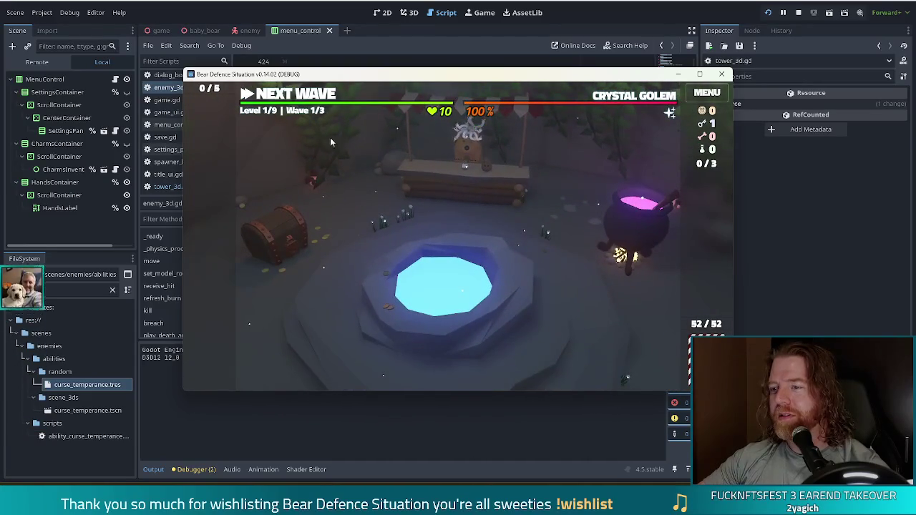
click(301, 101)
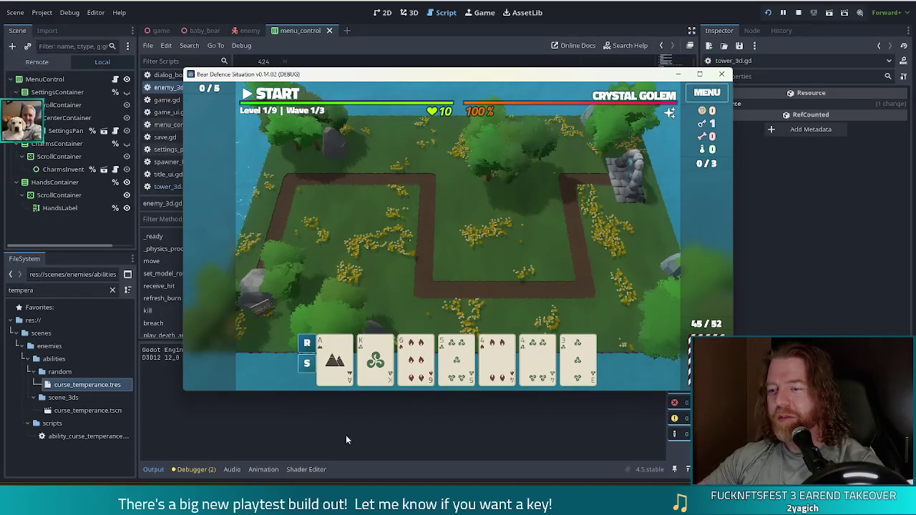
Discard the 4 of Fire and 4 of Wind pair to draw new cards
click(498, 358)
click(537, 358)
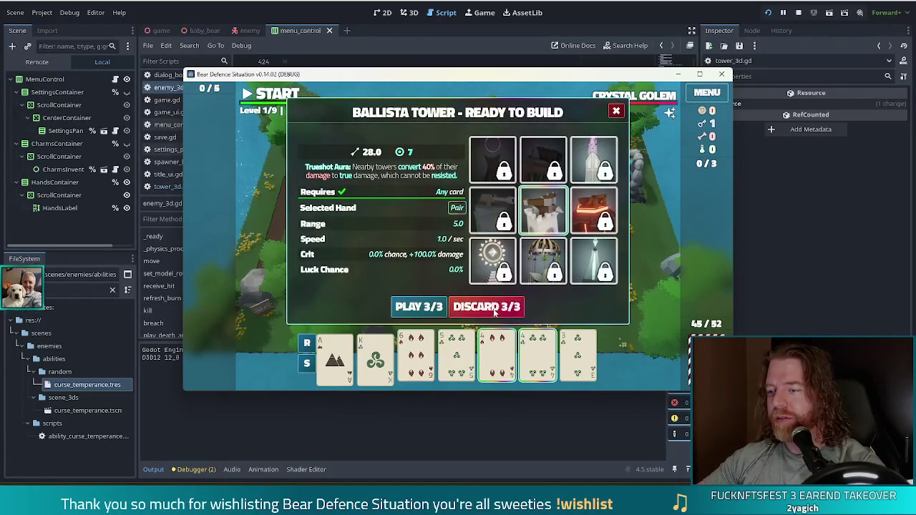
click(506, 306)
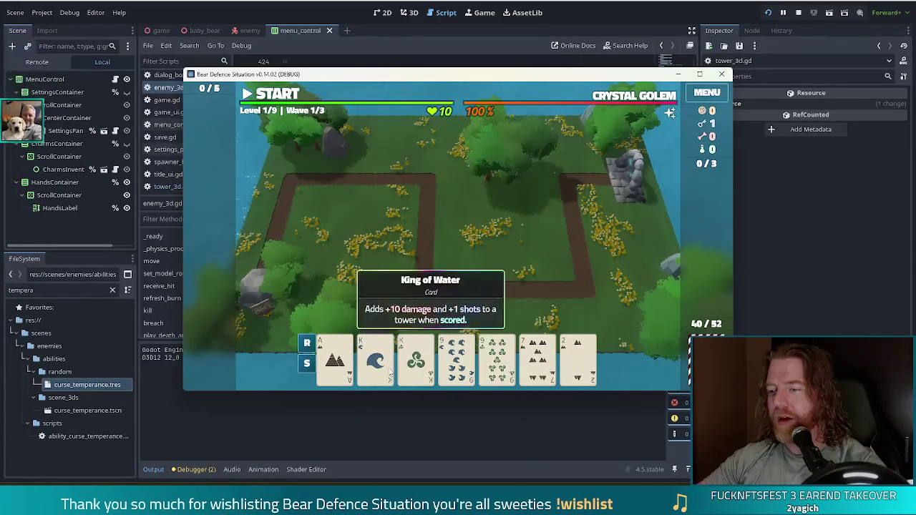
Play a Two Pair of Kings and 9s of Water and Wind to build a Lightning Tower
click(375, 358)
click(416, 358)
click(451, 361)
click(496, 358)
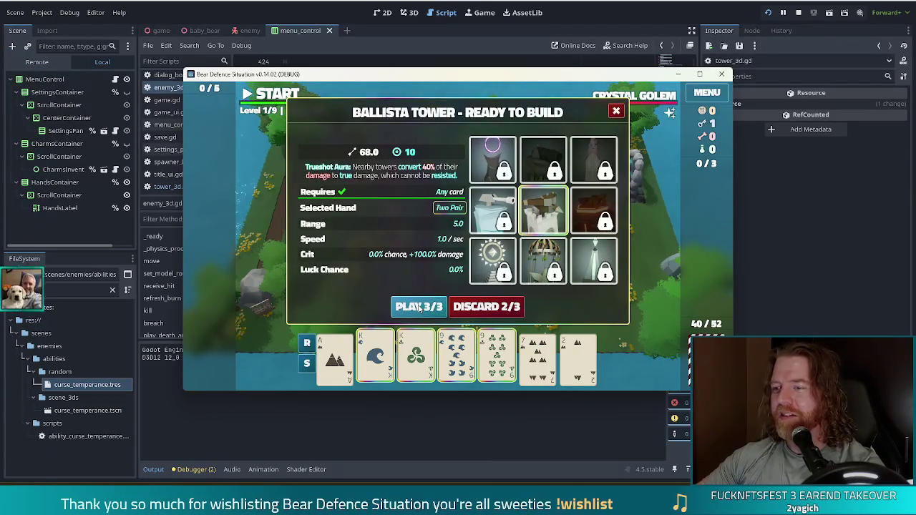
mouse_move(514, 229)
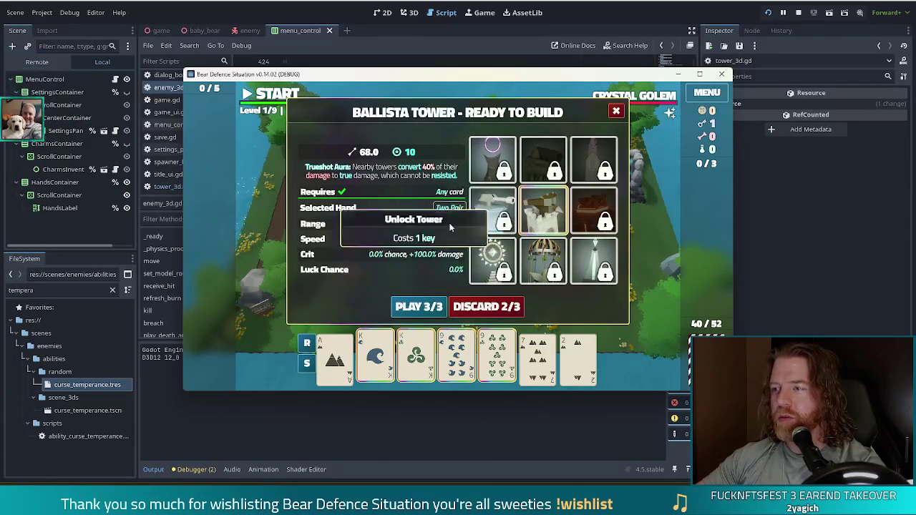
click(594, 264)
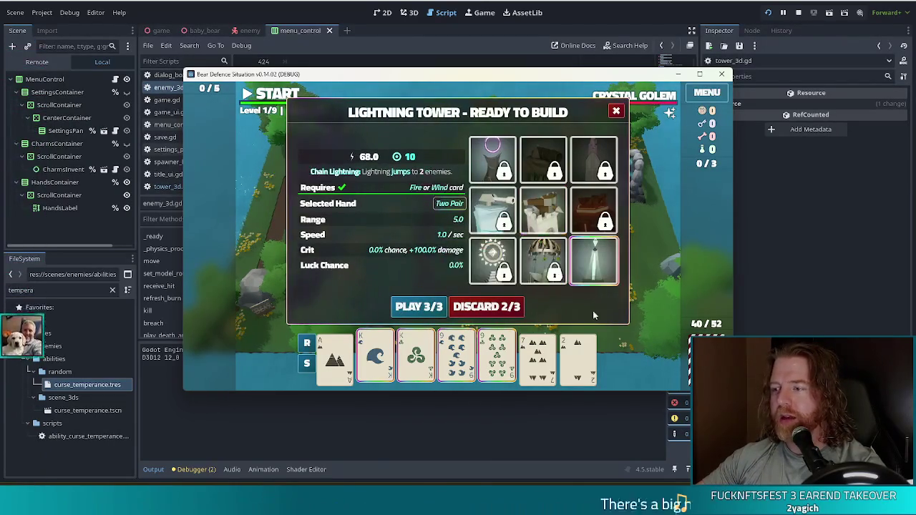
click(418, 307)
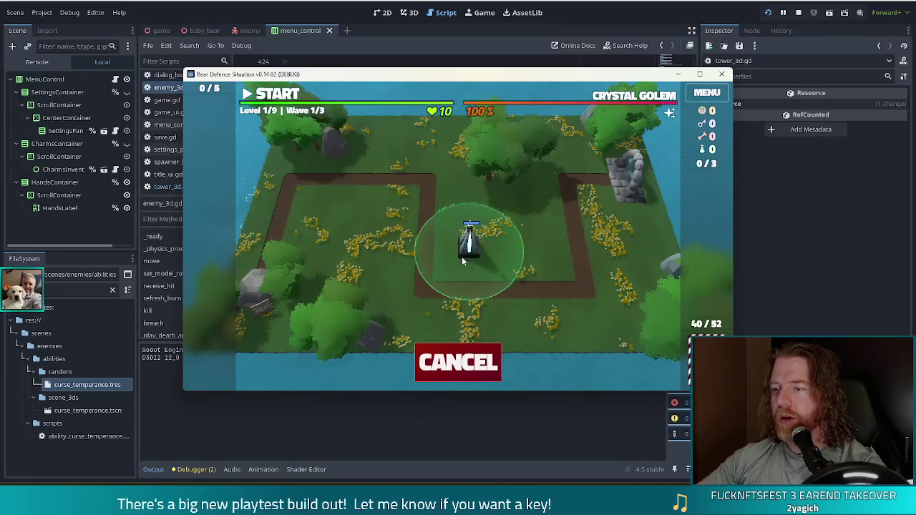
Place the Lightning Tower at the map centre and discard another card for a redraw
click(467, 247)
mouse_move(584, 343)
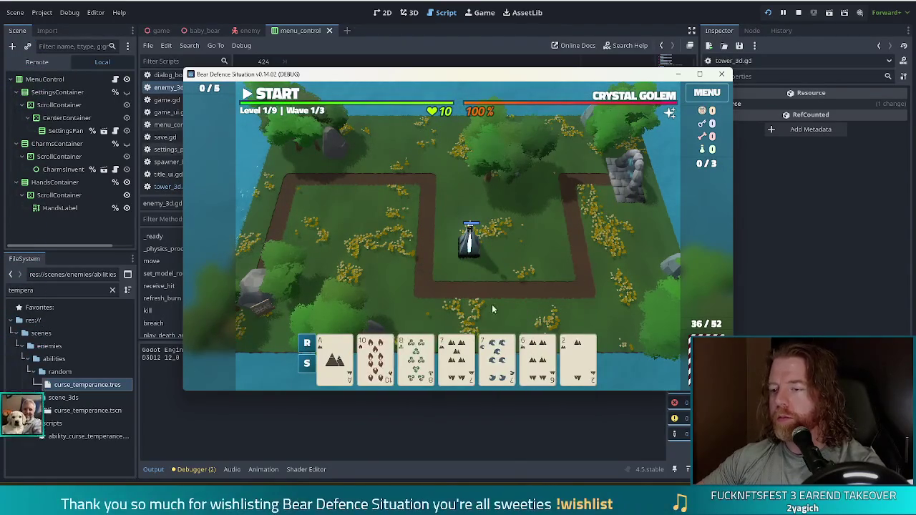
click(562, 365)
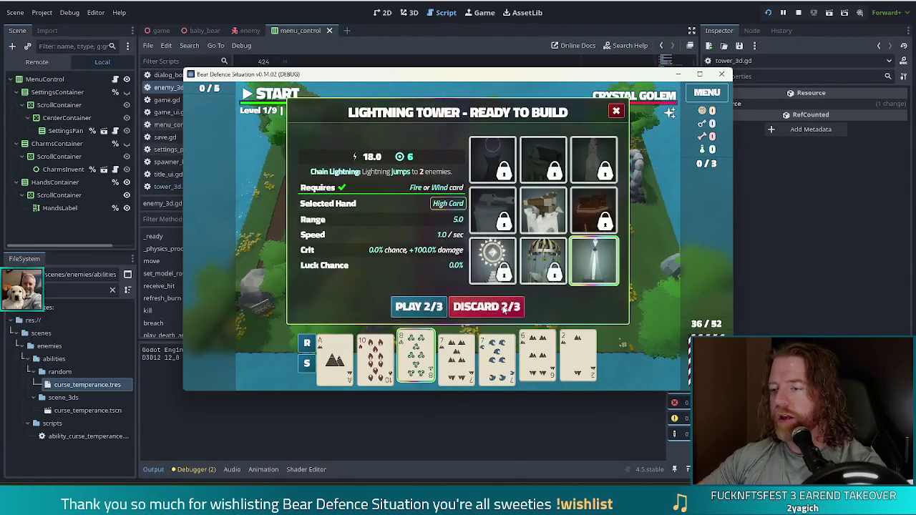
click(502, 306)
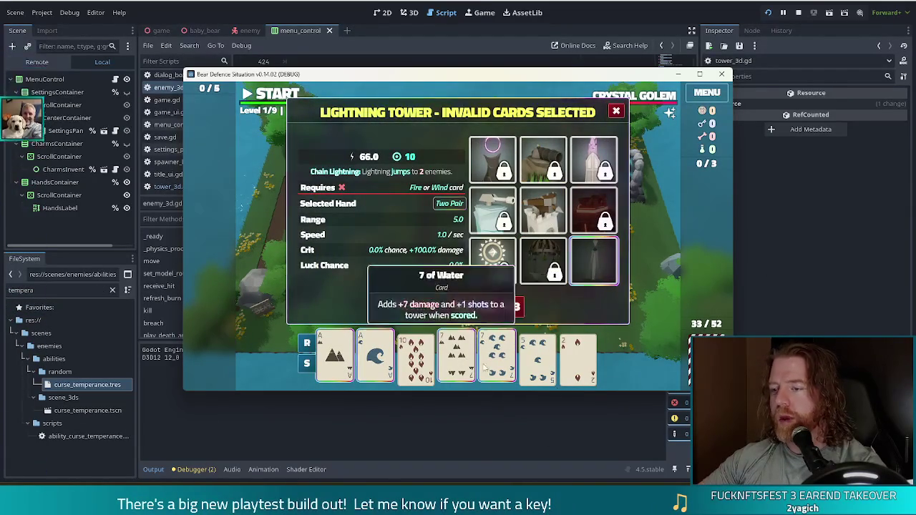
Re-sort the hand, deselect the Aces and 7s, and discard the 10 of Fire
click(306, 363)
click(306, 343)
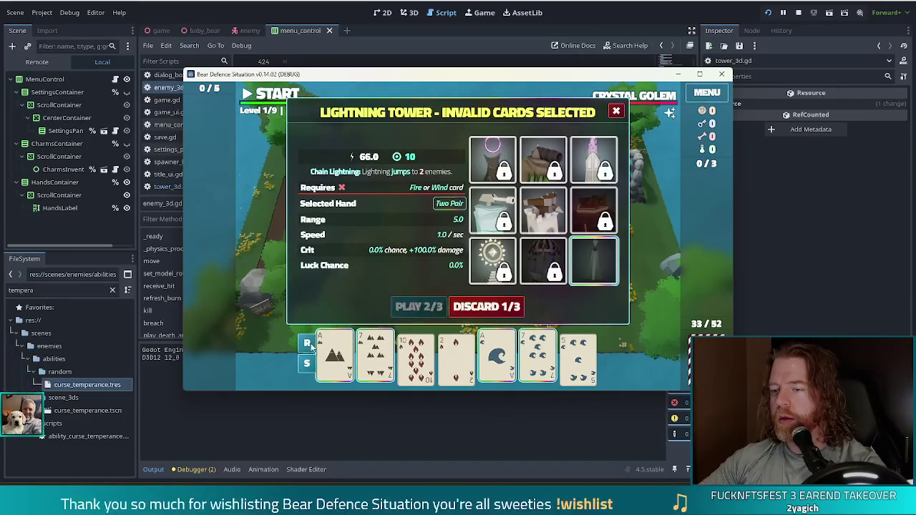
click(470, 351)
click(498, 355)
click(376, 354)
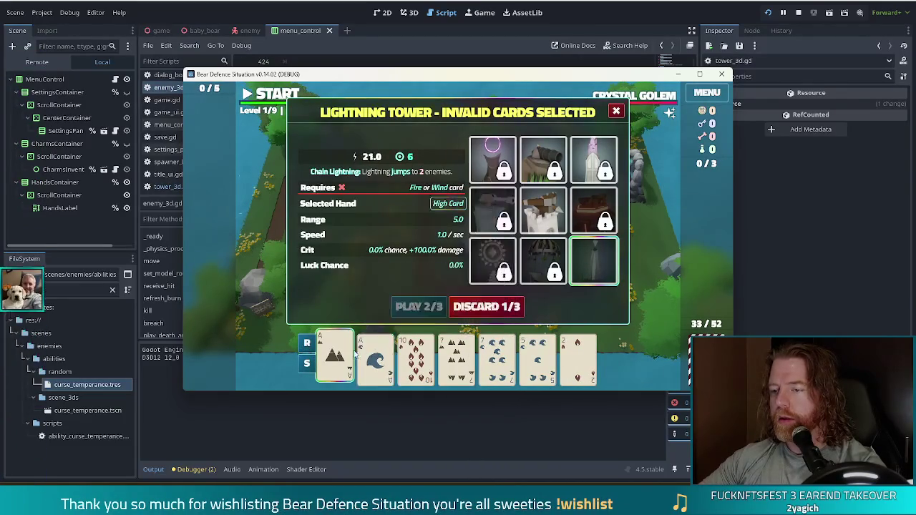
click(335, 354)
click(416, 355)
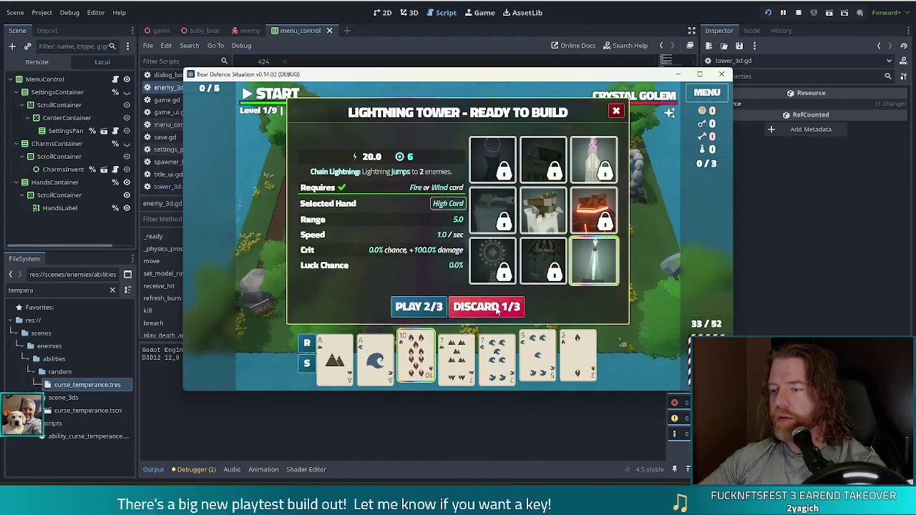
click(519, 306)
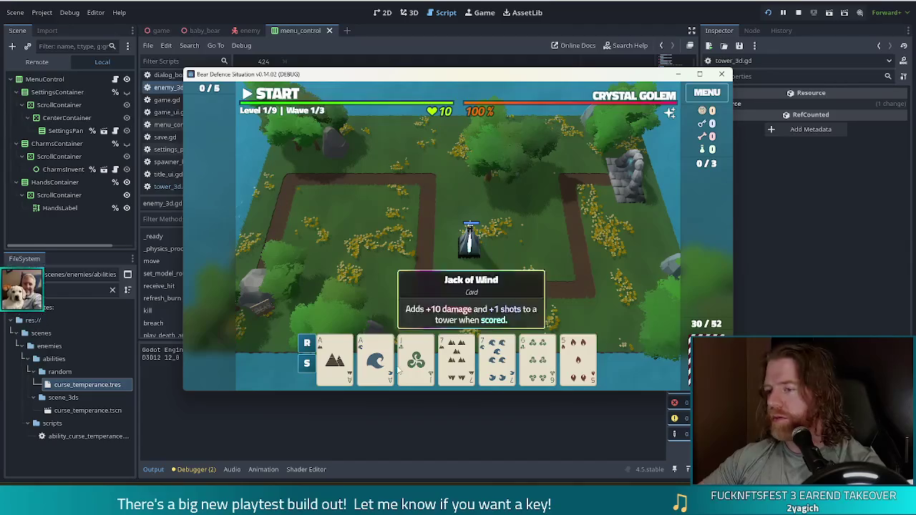
Build a Ballista Tower from Two Pair Aces and 7s in the upper-left loop, then start wave 1
click(335, 354)
click(376, 354)
click(461, 358)
click(497, 358)
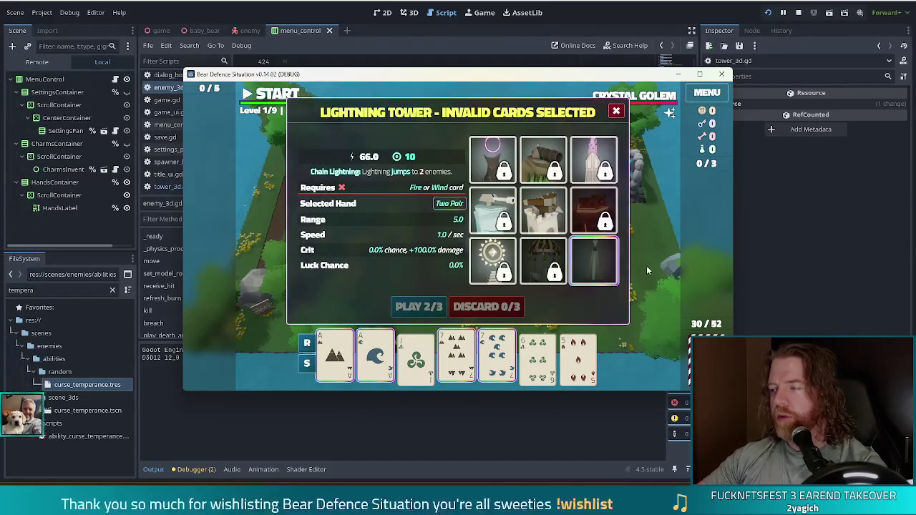
click(543, 210)
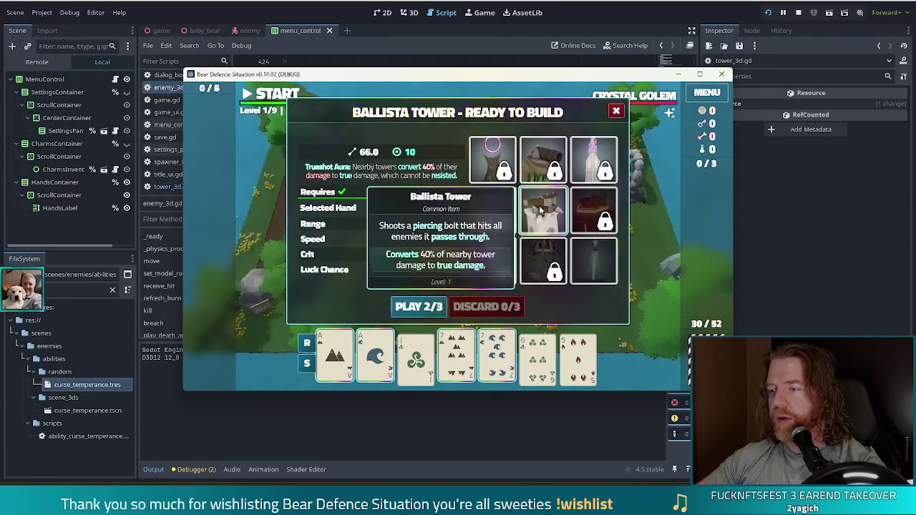
click(419, 306)
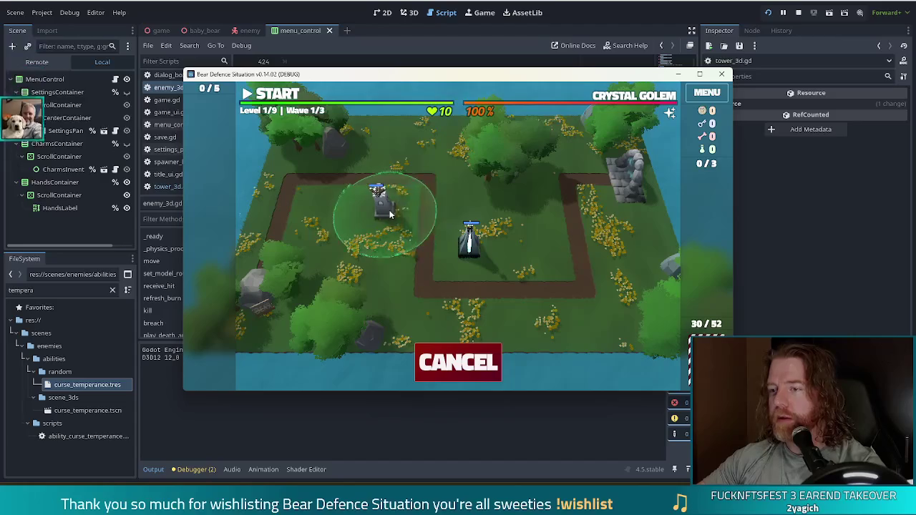
click(390, 214)
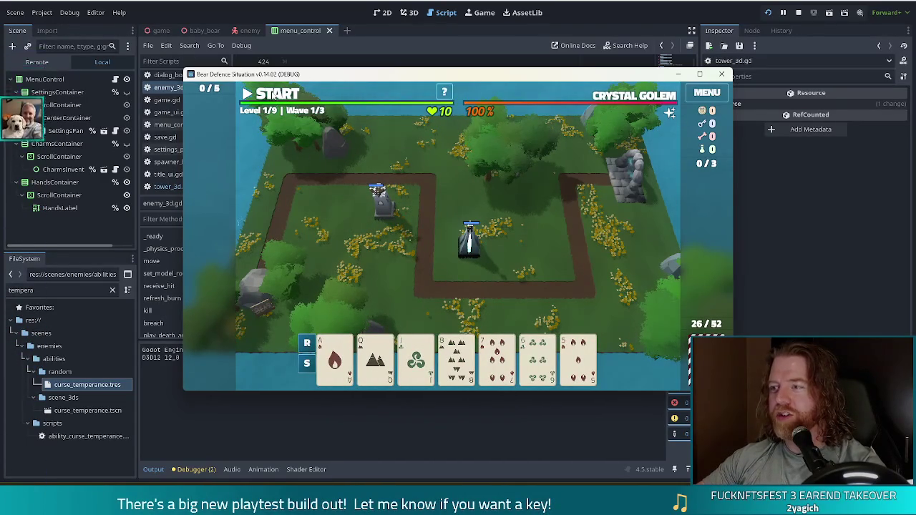
click(272, 93)
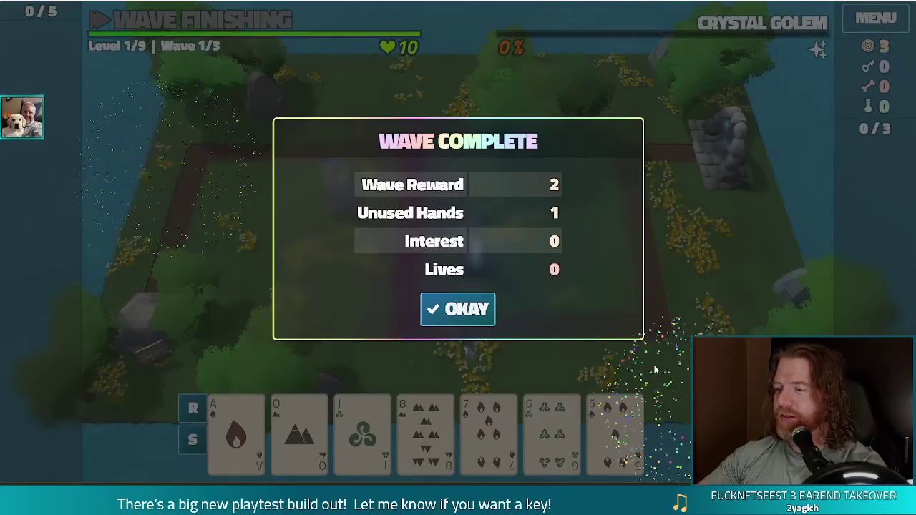
Dismiss the wave 1 summary and redraw by discarding the 6 of Wind and two other cards
click(438, 307)
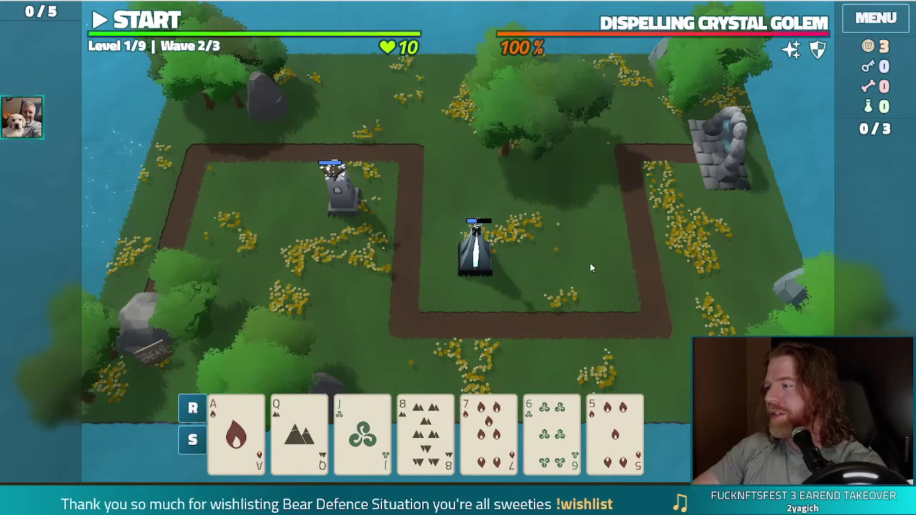
mouse_move(745, 32)
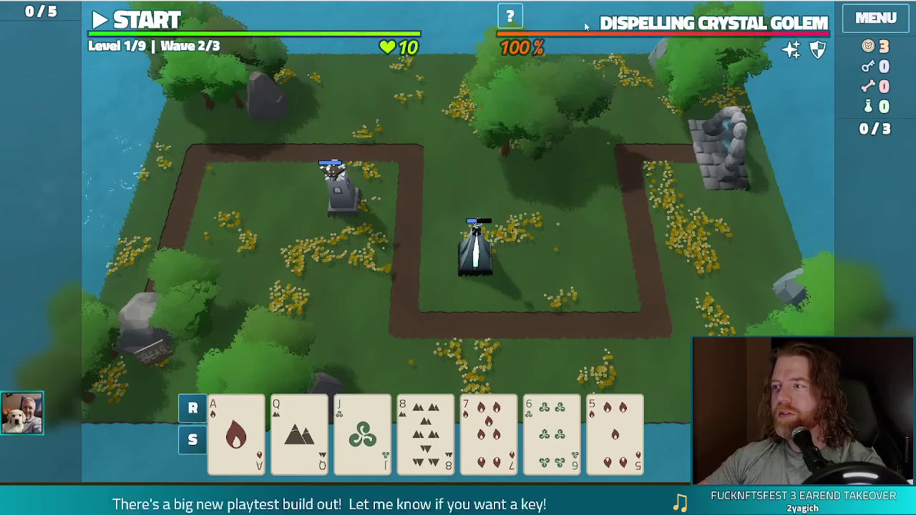
click(489, 436)
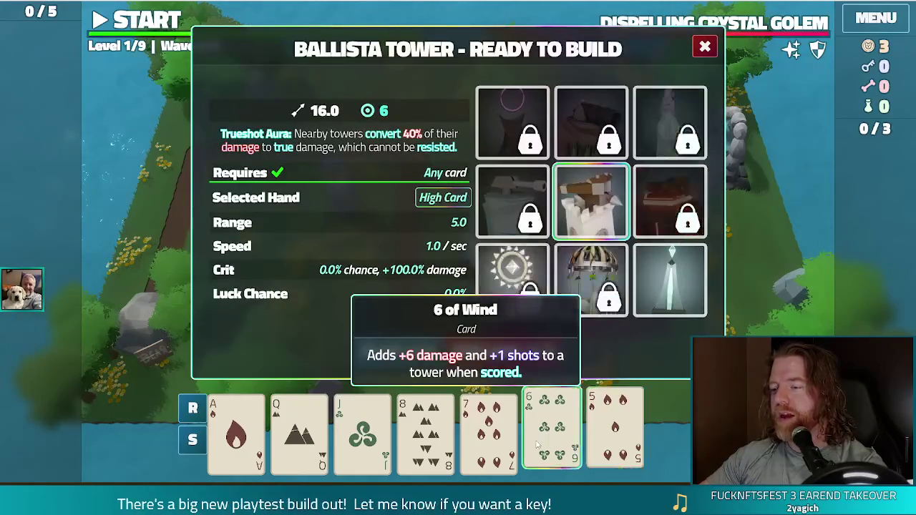
click(551, 430)
click(425, 433)
click(395, 352)
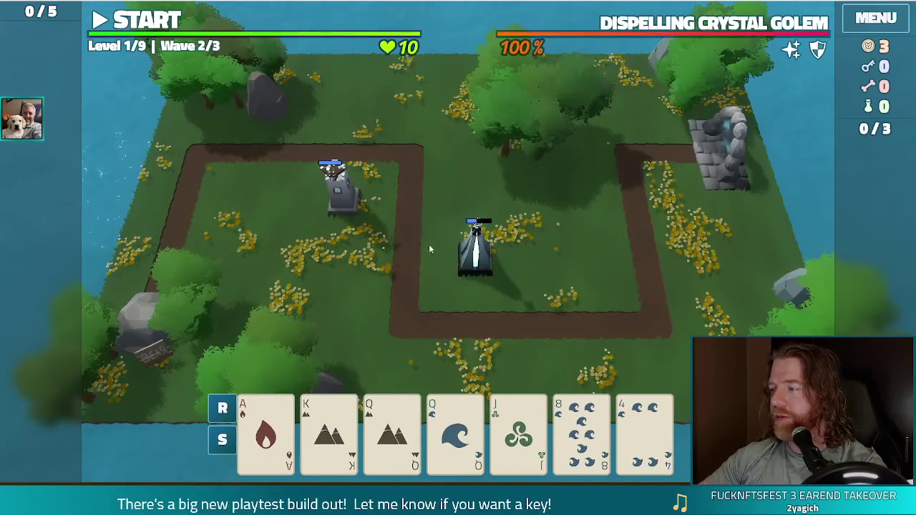
mouse_move(820, 52)
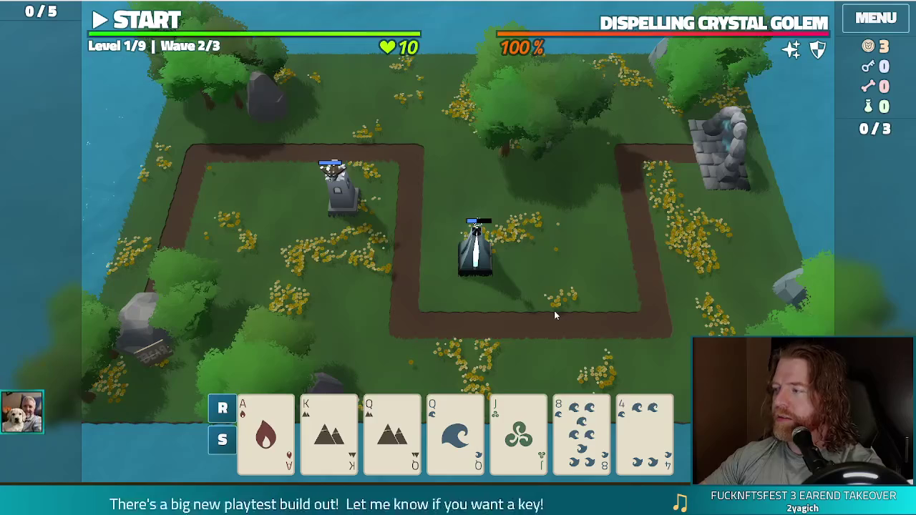
Discard the 8 of Water, 4, and the newly drawn 9 and 7 for fresh cards
click(567, 429)
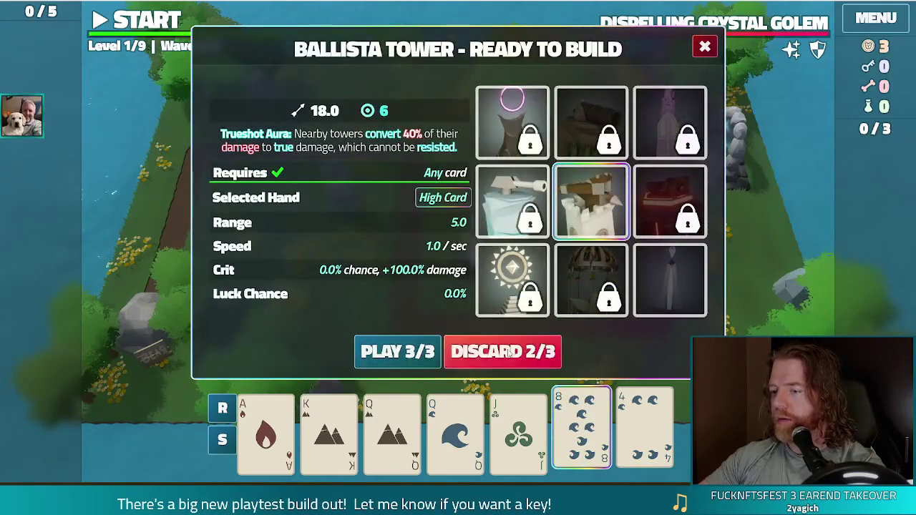
click(508, 352)
click(485, 356)
Build a Lightning Tower in the upper-left bend from Two Pair Kings and Queens, then inspect the ballista
click(328, 429)
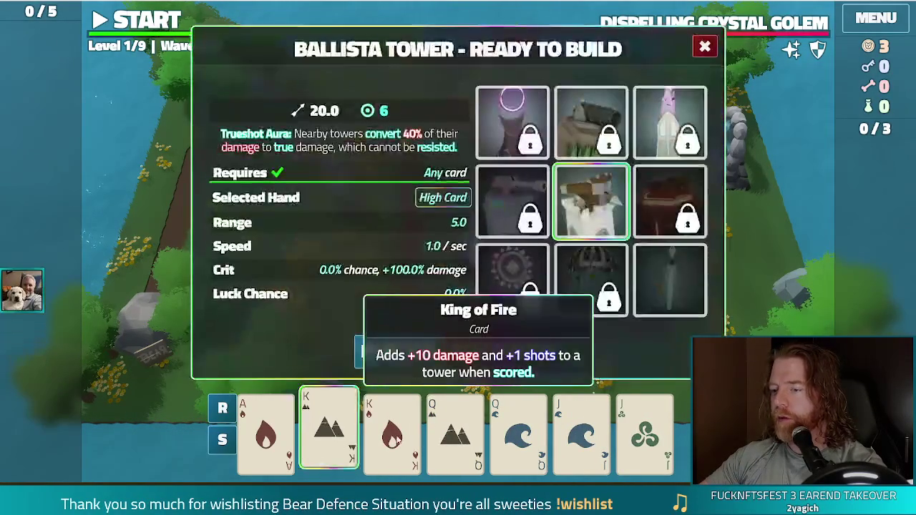
click(392, 429)
click(455, 429)
click(518, 429)
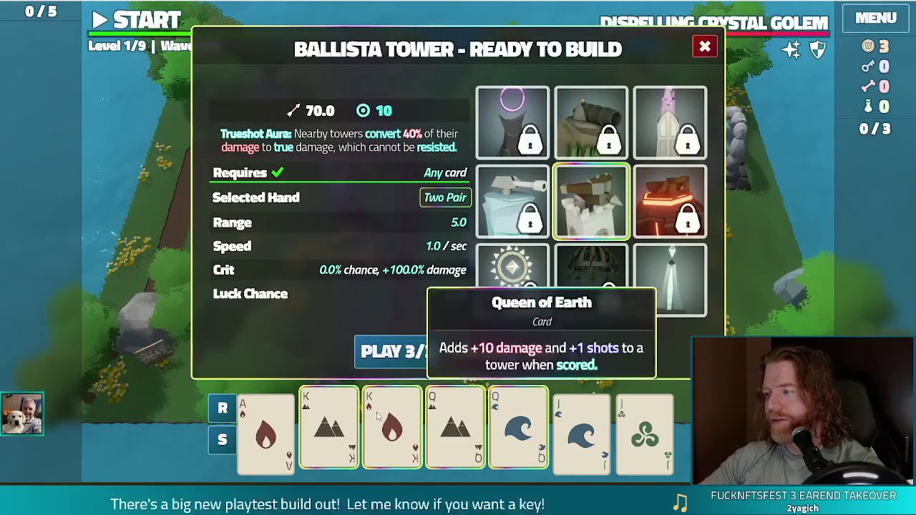
click(682, 289)
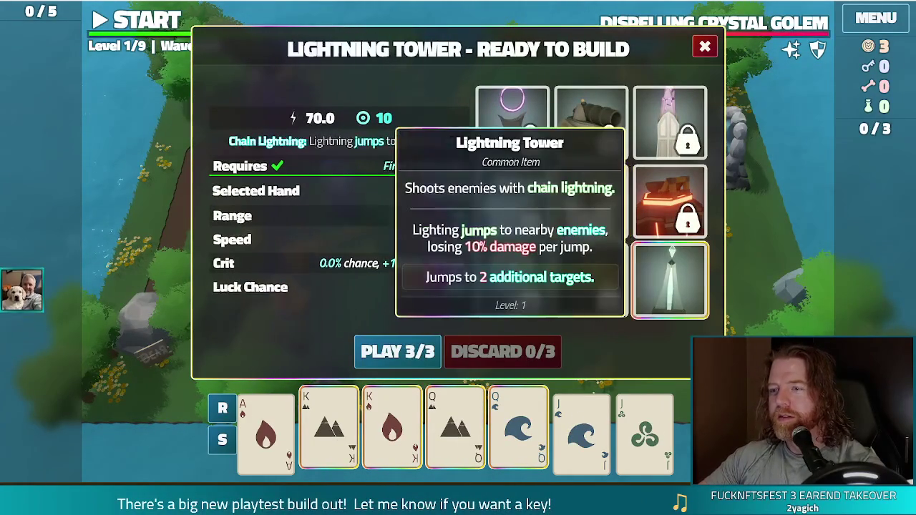
click(397, 352)
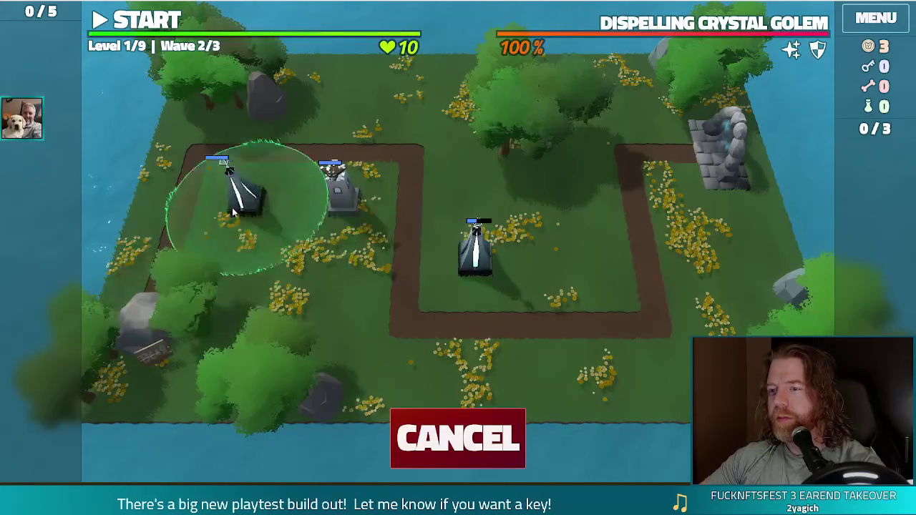
click(243, 203)
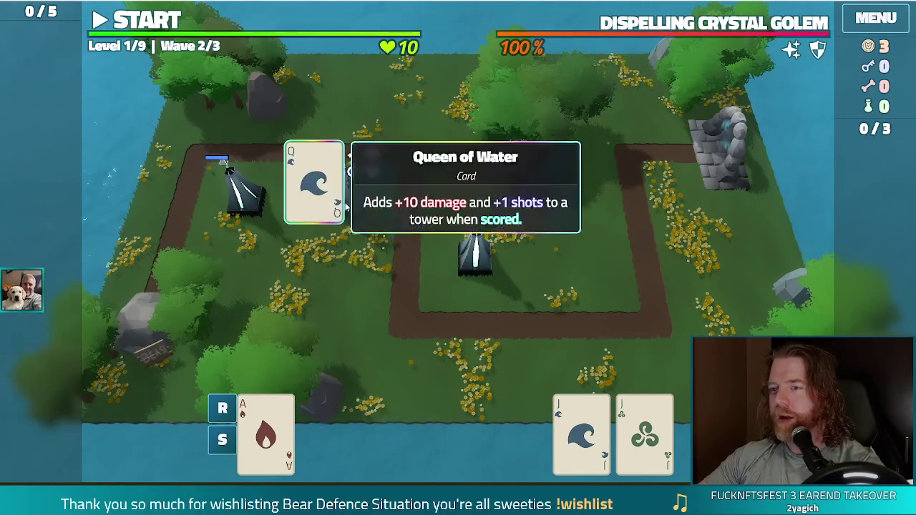
click(348, 206)
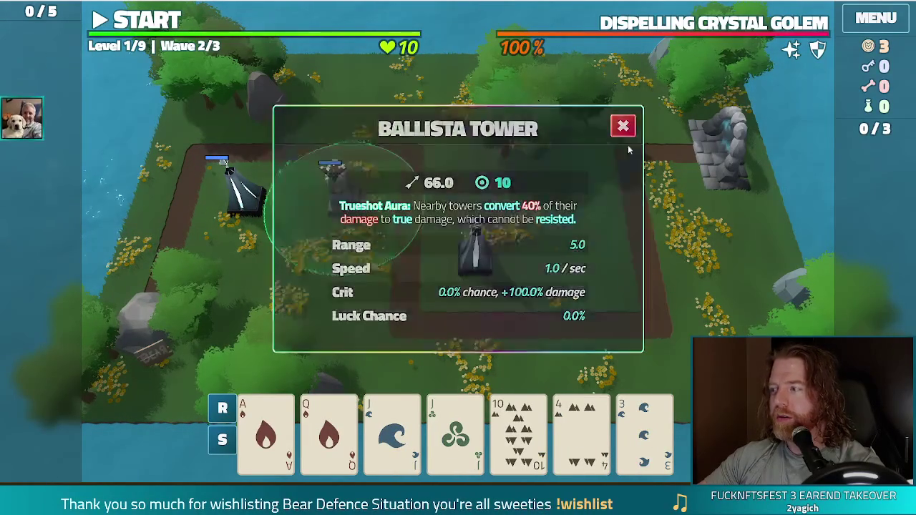
Close the Ballista Tower info, run wave 2 to completion, and dismiss its summary
click(623, 126)
click(152, 23)
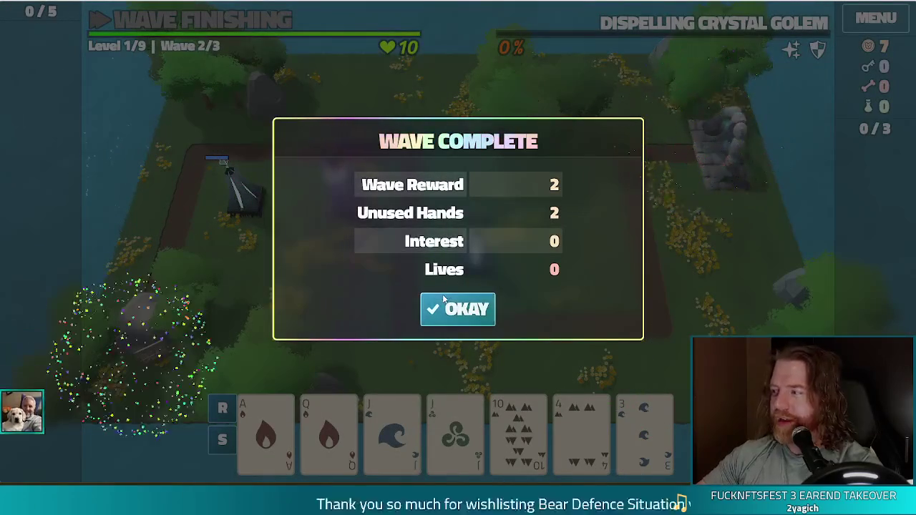
click(470, 319)
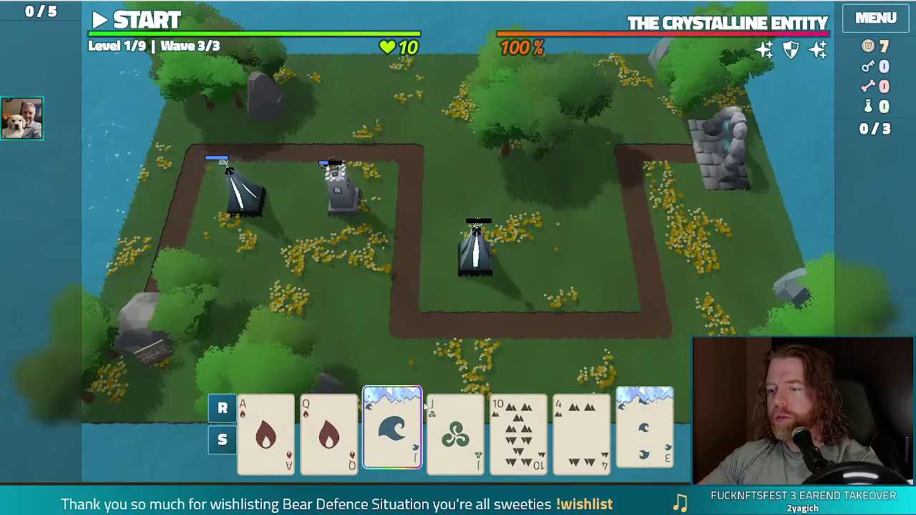
Check the selected Water cards against the Lightning Tower, which rejects the Jack of Water
mouse_move(390, 435)
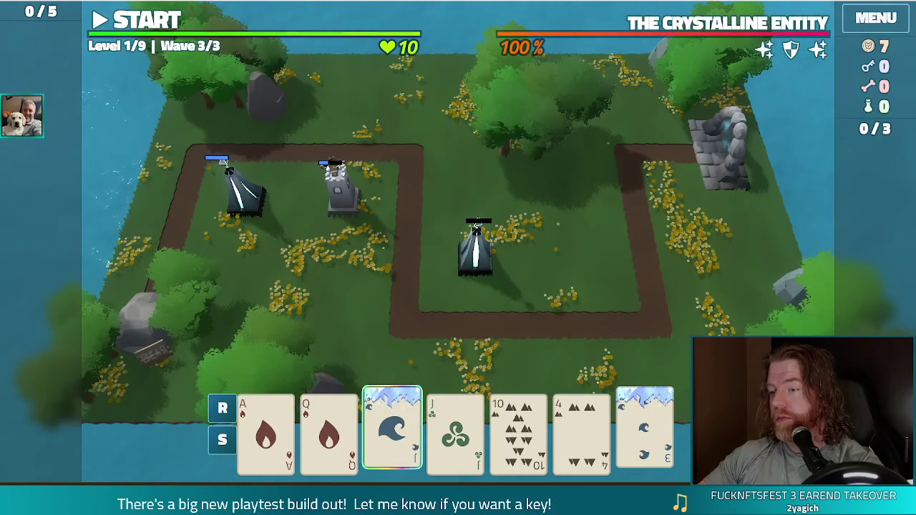
click(275, 387)
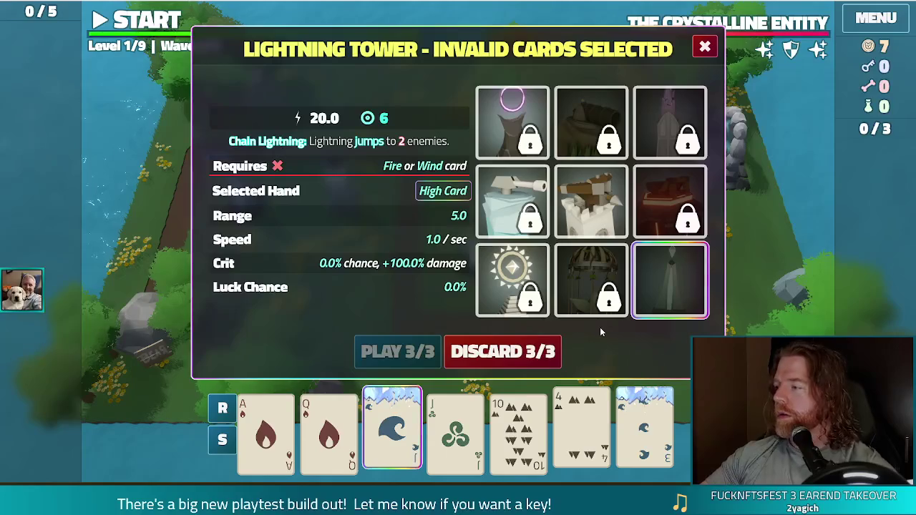
Discard the three invalid cards, then discard the 8 of Fire for a new card
click(503, 351)
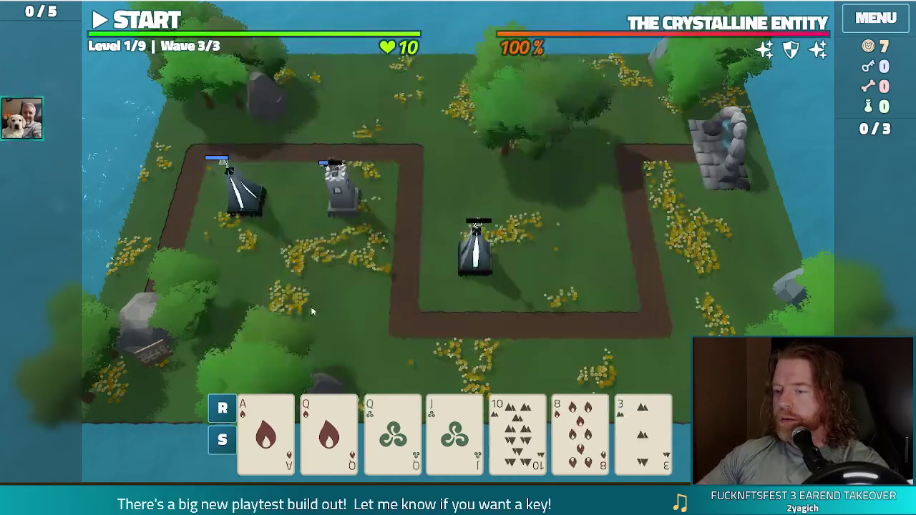
click(582, 430)
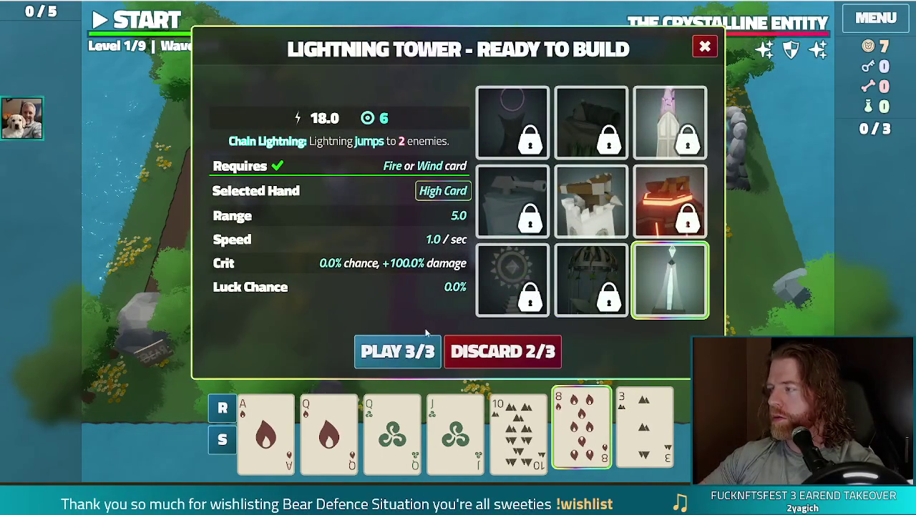
click(401, 352)
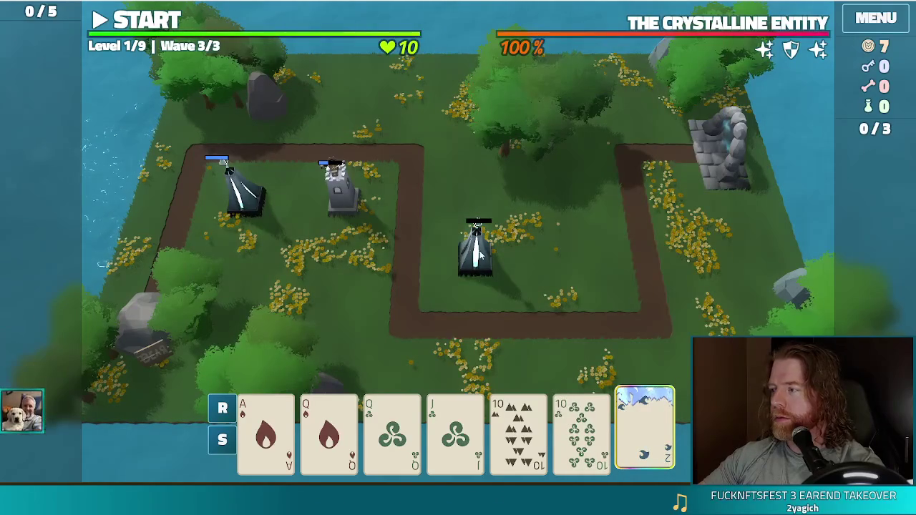
Play a Two Pair of Queen of Fire, Queen of Wind, 10 of Earth and 10 of Wind
click(330, 430)
click(392, 429)
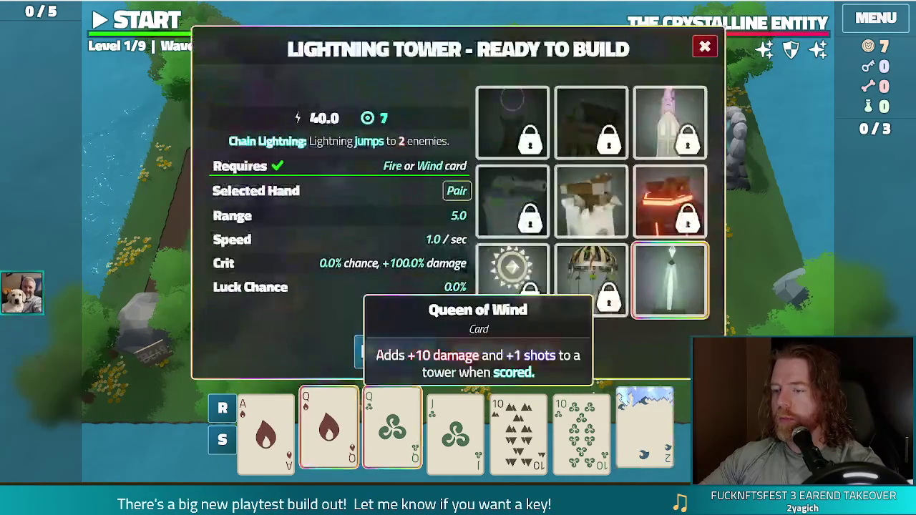
click(519, 430)
click(582, 429)
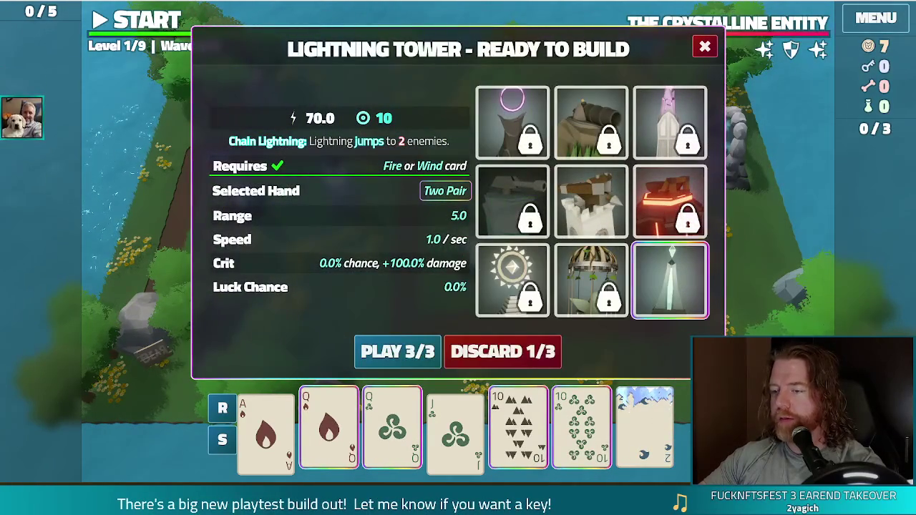
click(397, 352)
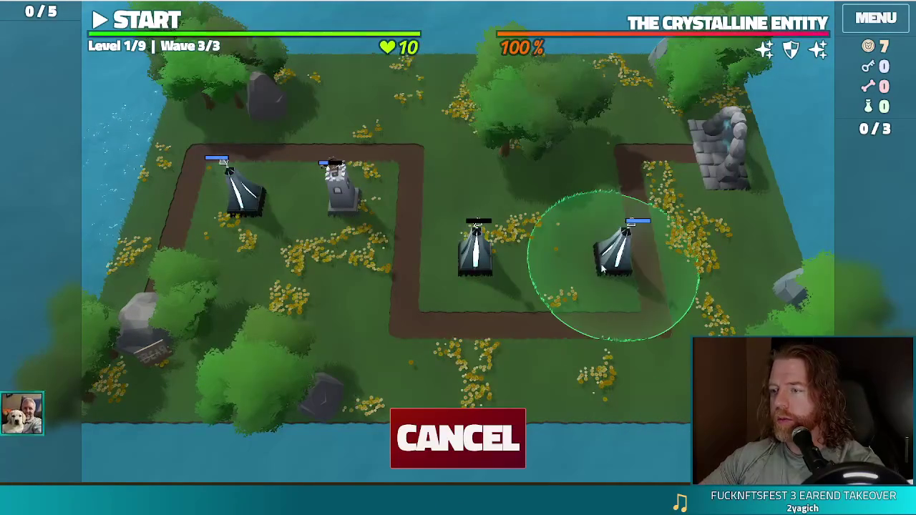
Place the lightning tower inside the right path bend, discard the 9 of Fire, and start wave 3
click(589, 266)
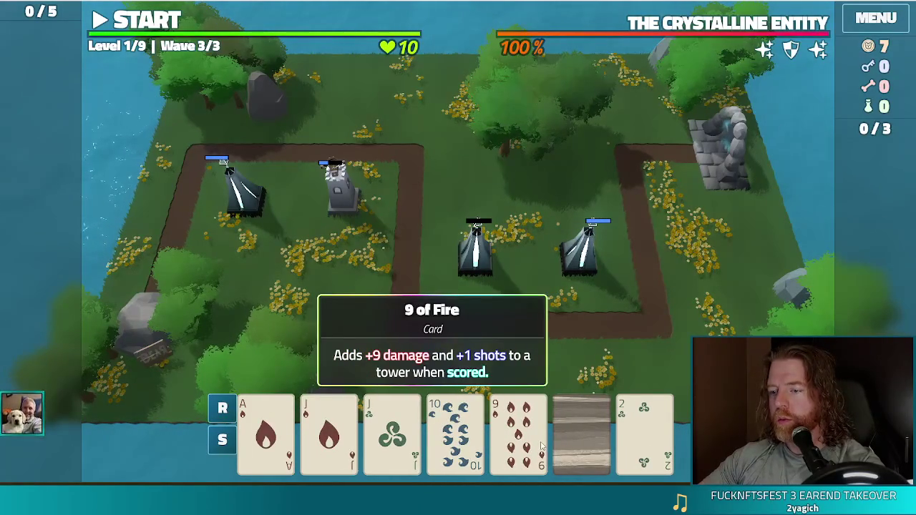
click(518, 433)
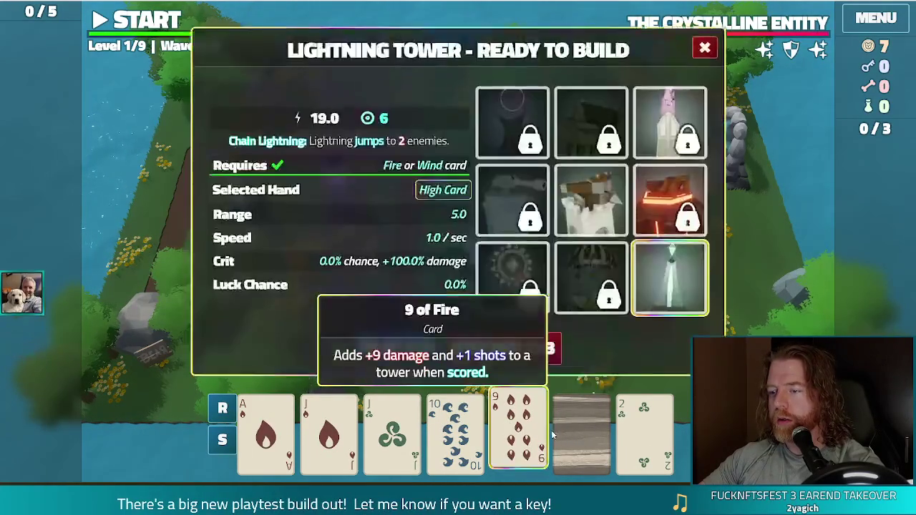
click(490, 355)
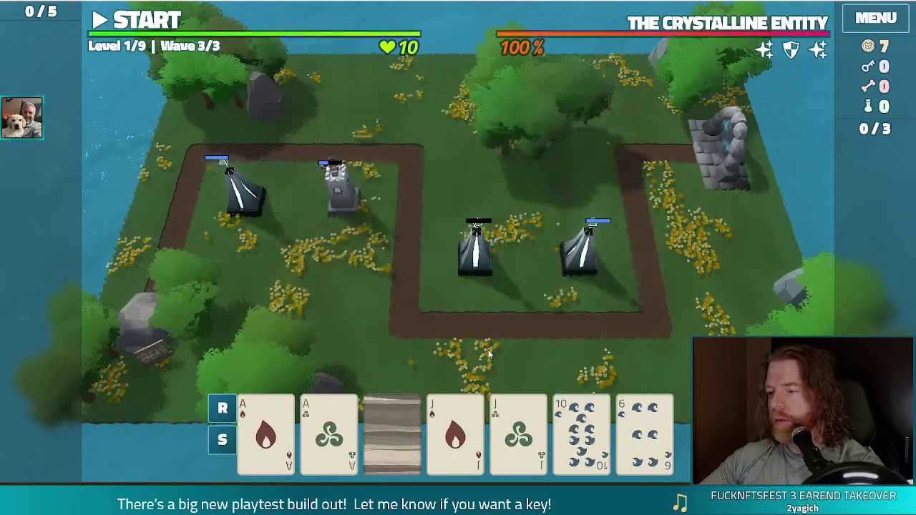
click(143, 20)
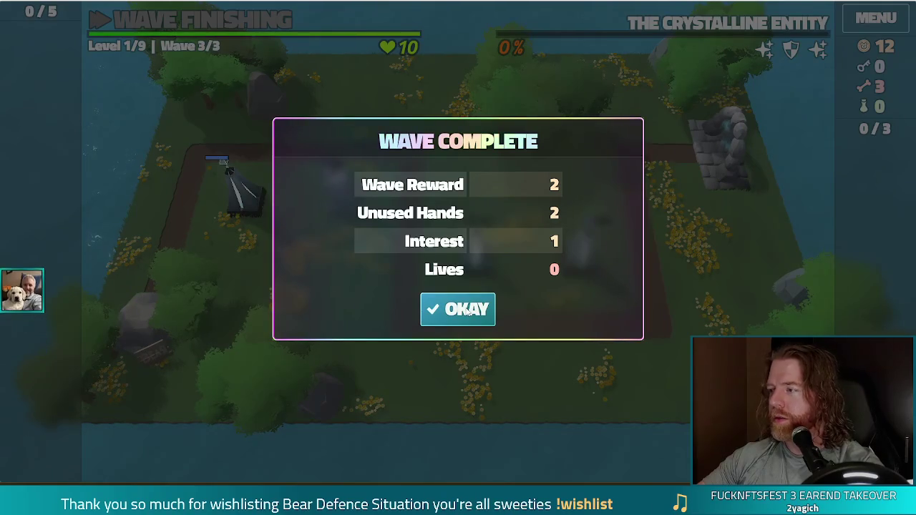
Dismiss the wave 3 summary and take the extra Shots upgrade for the Lightning Tower
click(467, 311)
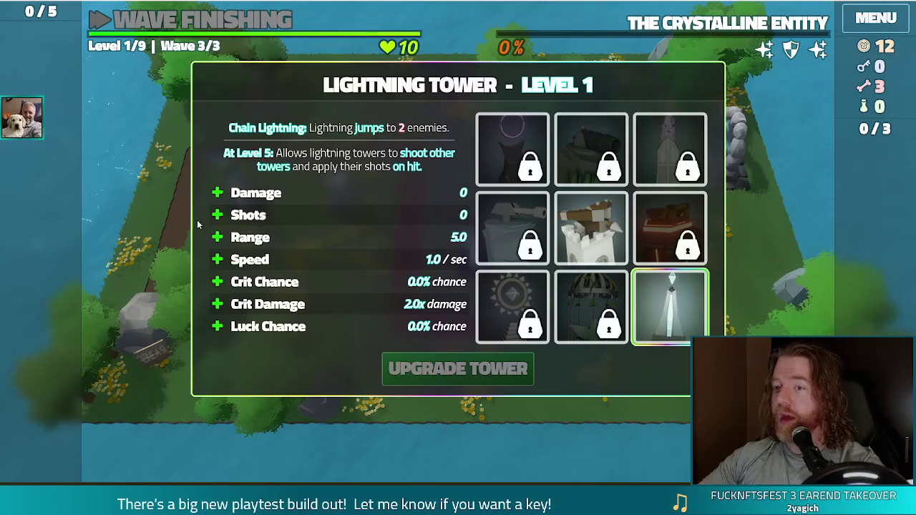
click(331, 216)
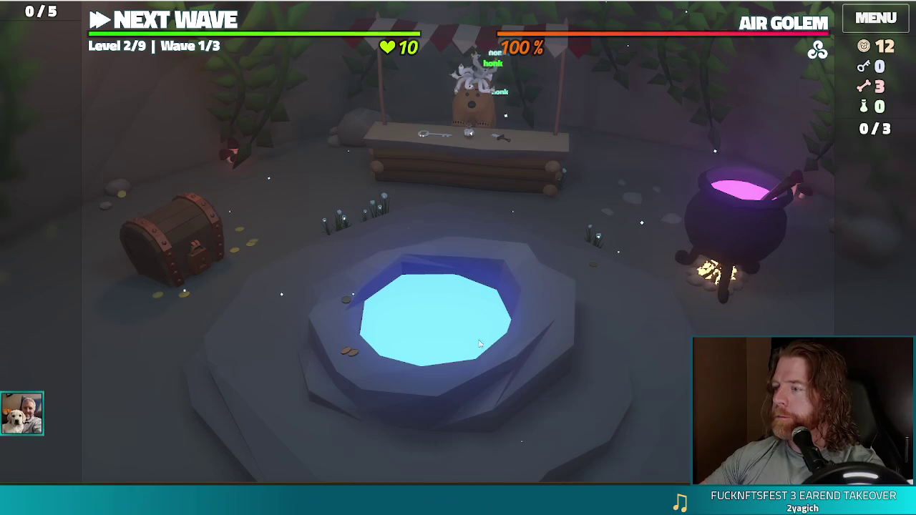
Visit the bear's shop, poke the geese on the shopkeeper, close the shop, and open the wishing well
click(459, 183)
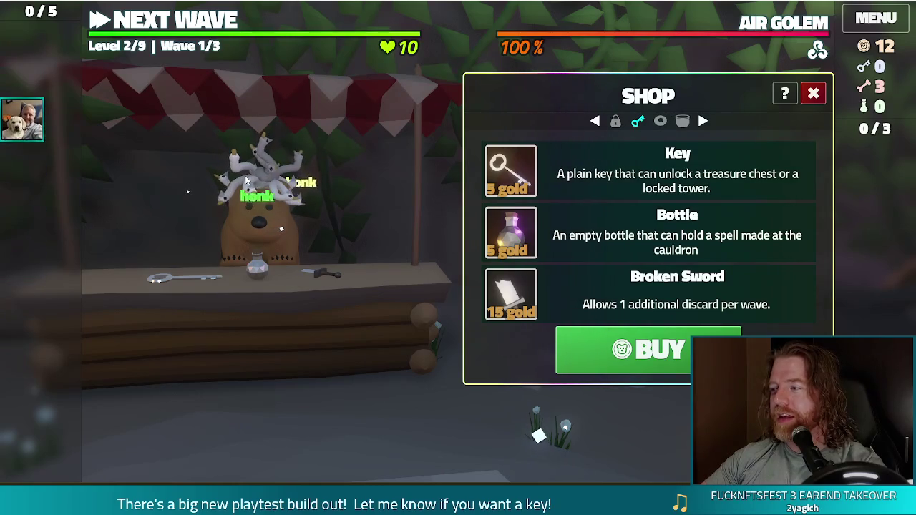
click(246, 183)
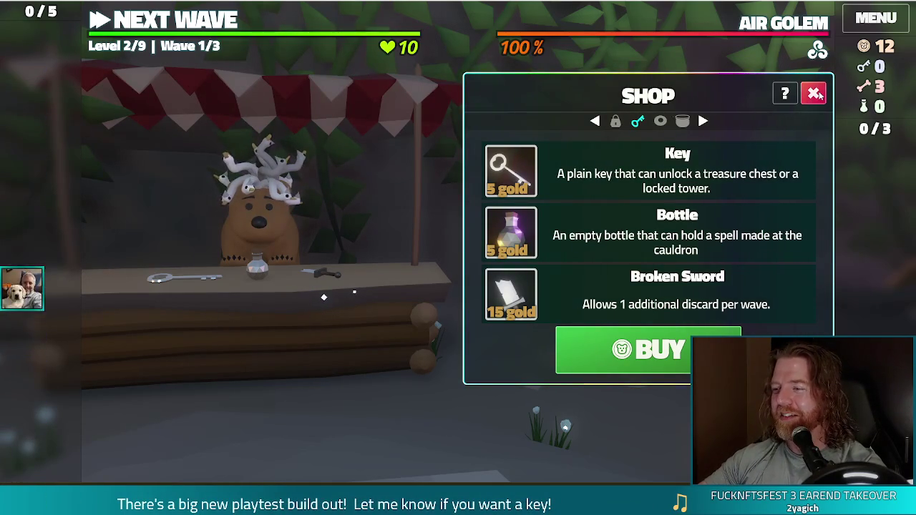
click(816, 94)
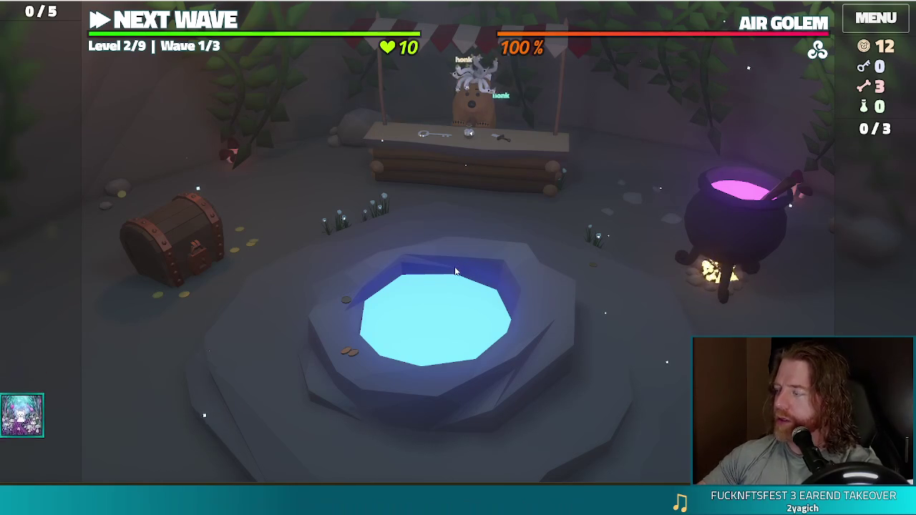
click(530, 319)
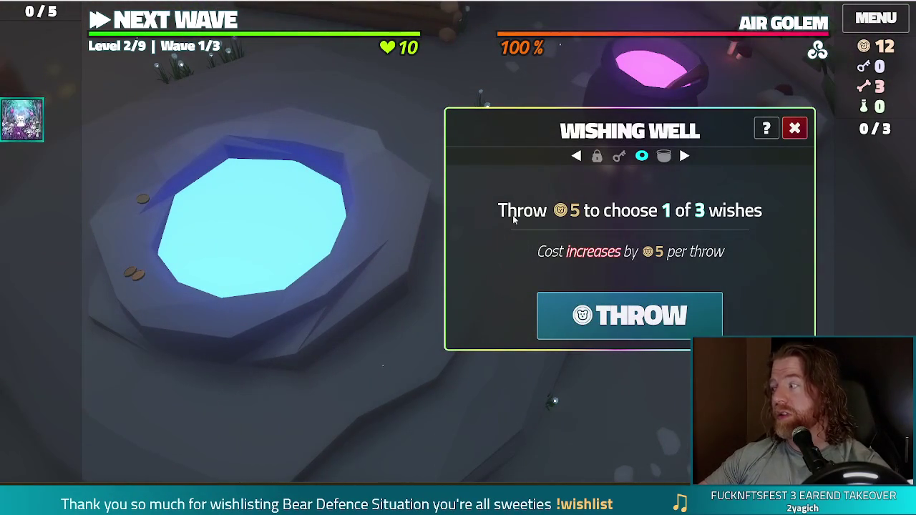
Throw 5 coins into the well, take the Training Wheels wish, and close the well
click(651, 324)
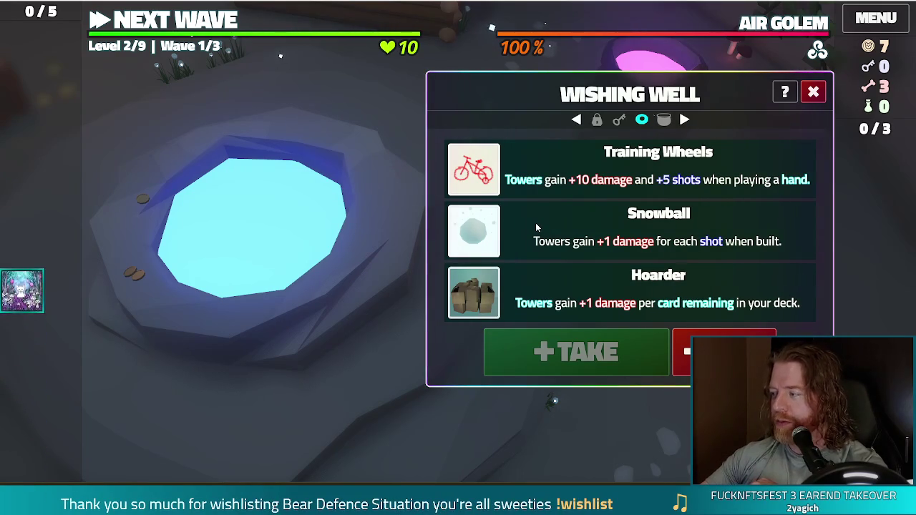
click(585, 147)
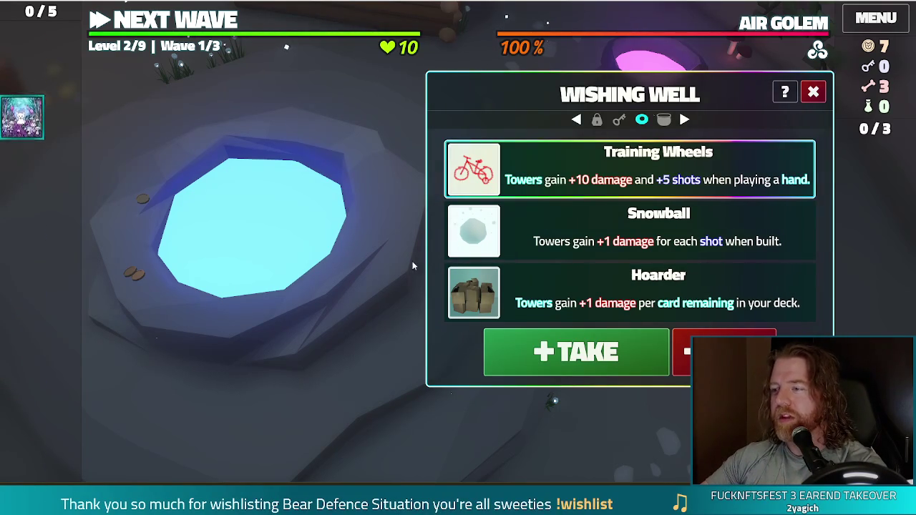
click(576, 351)
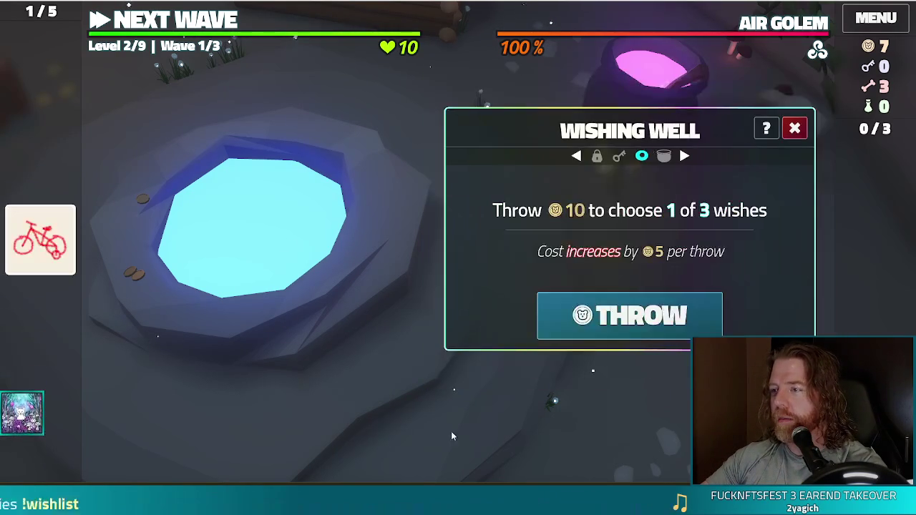
click(796, 129)
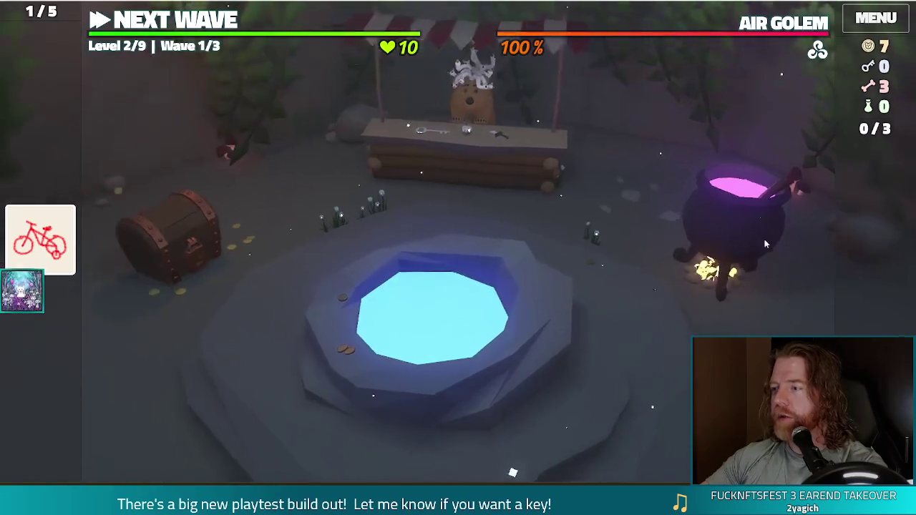
At the cauldron, add a bone, stir, and transmute the Ace of Earth to ruby
click(666, 207)
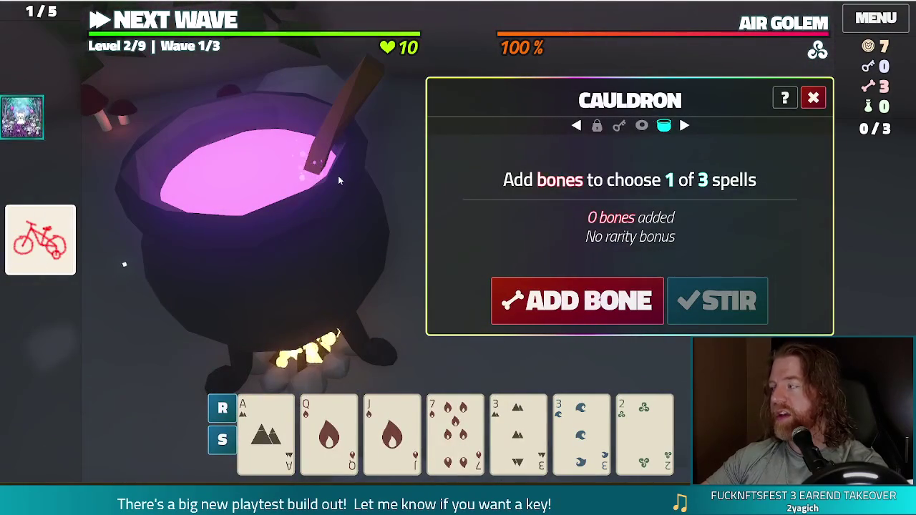
click(573, 301)
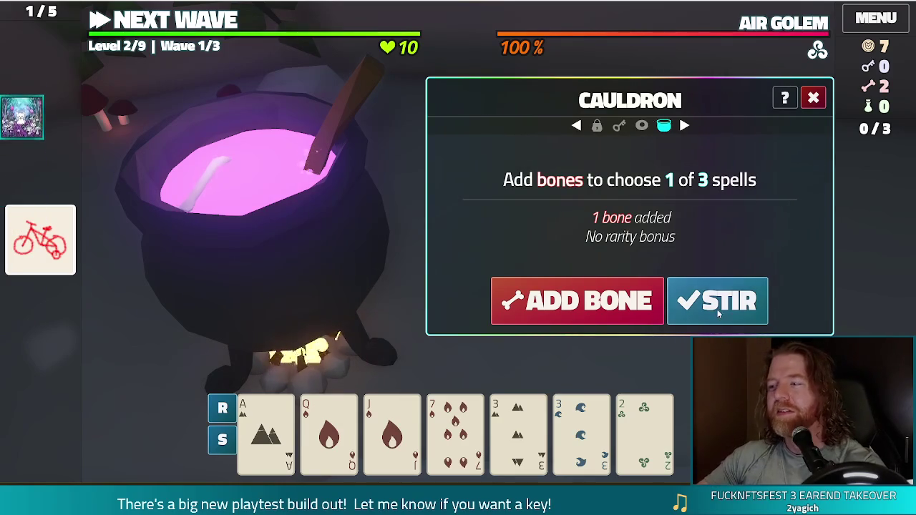
click(688, 301)
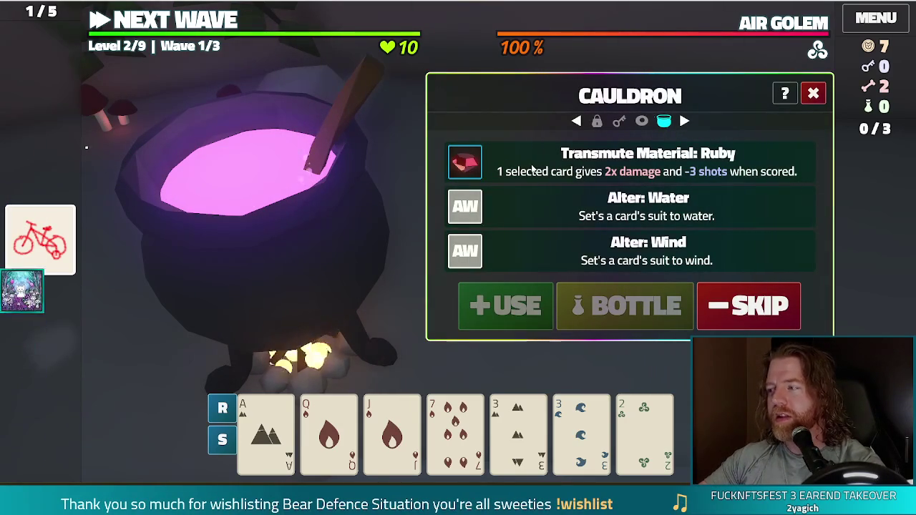
click(266, 433)
click(564, 164)
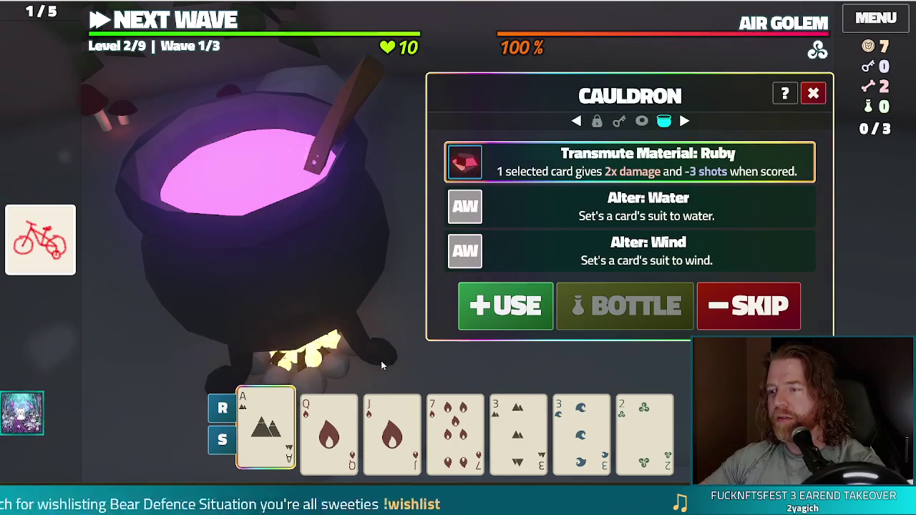
click(533, 306)
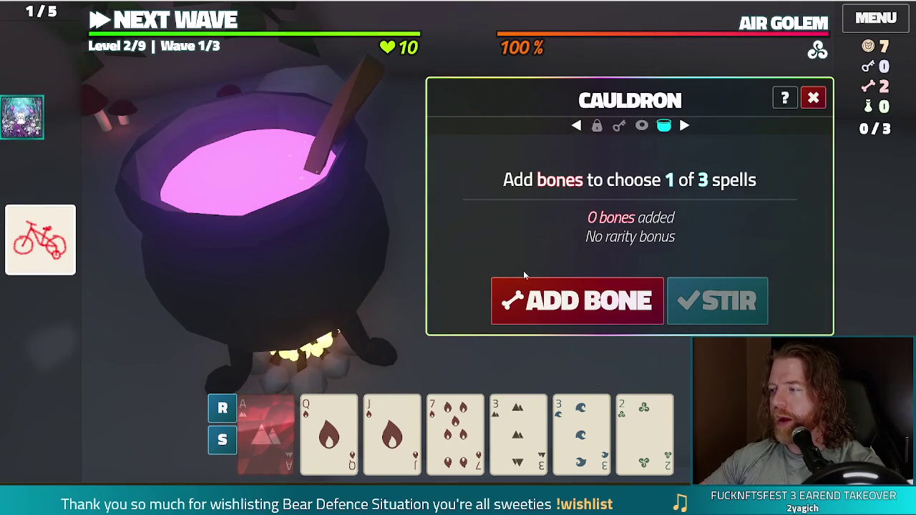
Add a bone, stir, and inscribe the Hagalaz rune onto the ruby Ace
click(580, 280)
click(716, 301)
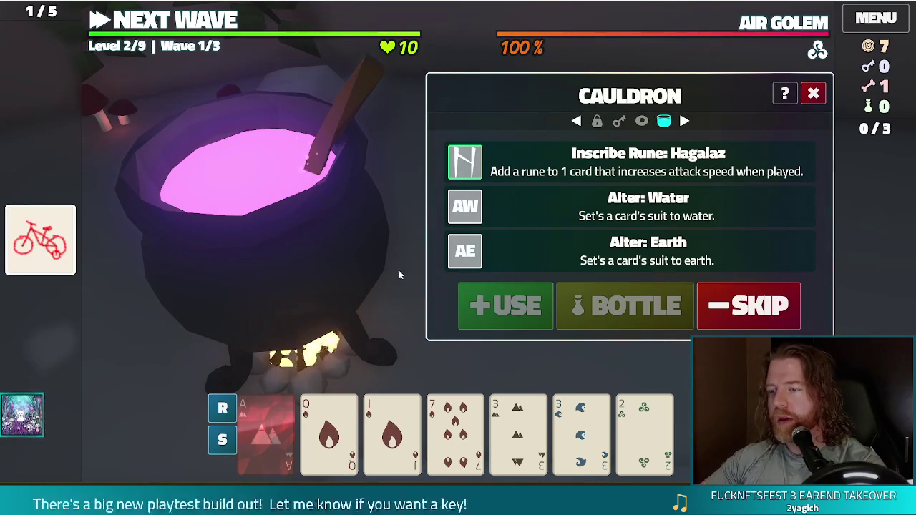
click(286, 420)
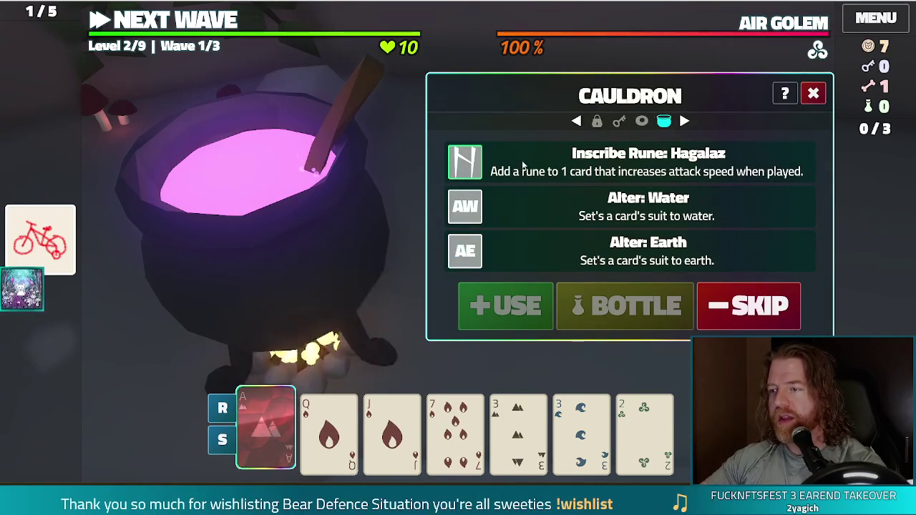
click(544, 151)
click(506, 306)
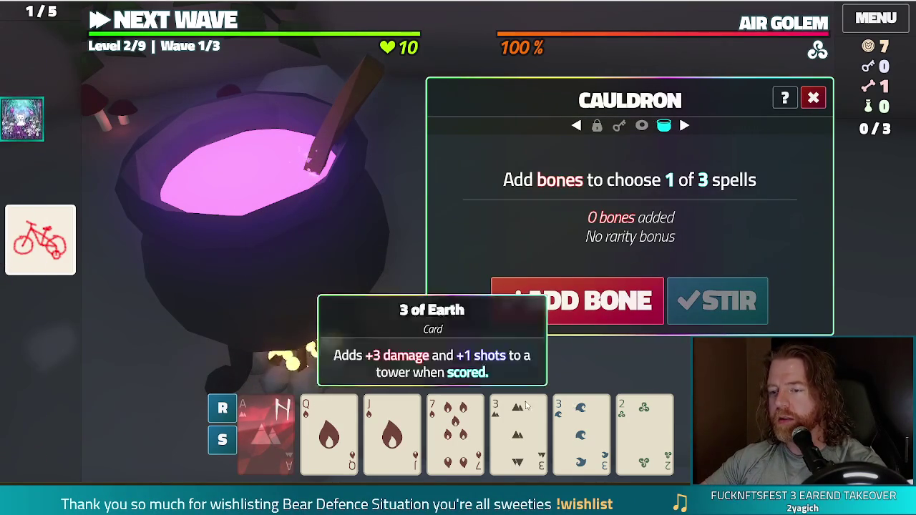
Spend the last bone to inscribe the Ehwaz rune onto the Queen of Fire
click(629, 304)
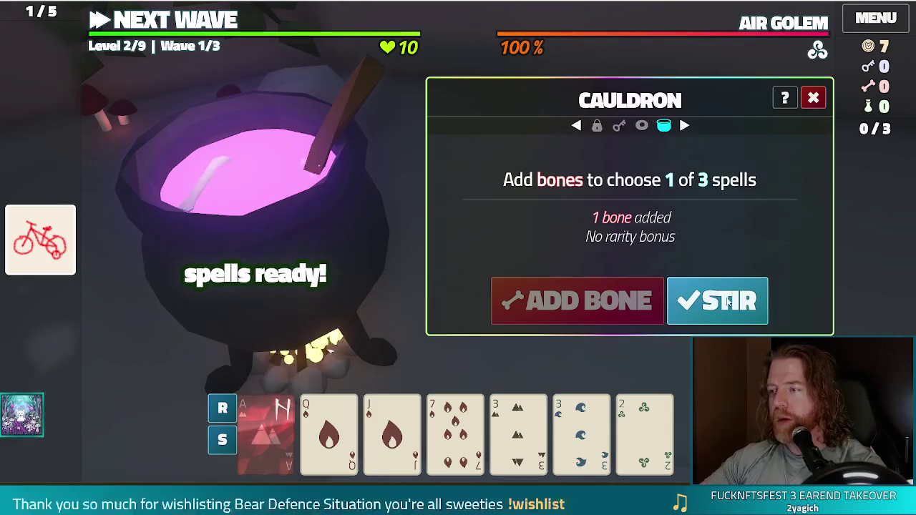
click(723, 305)
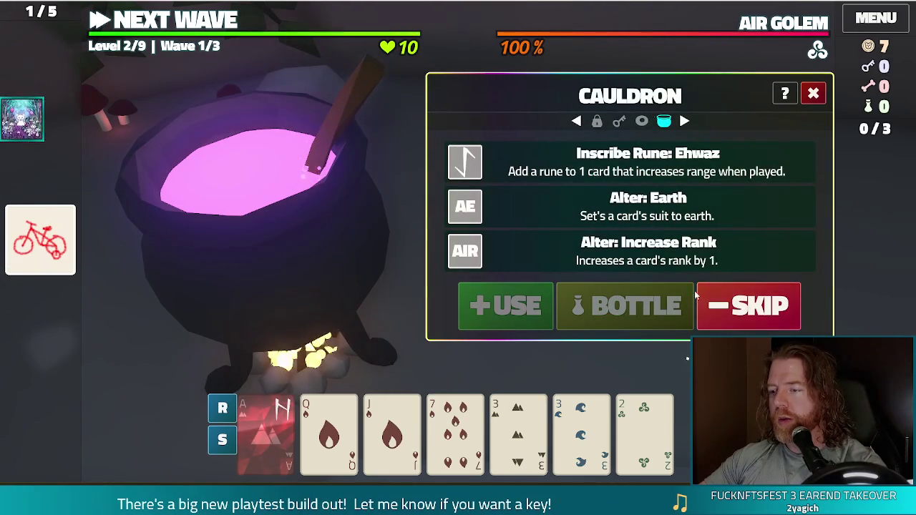
click(518, 429)
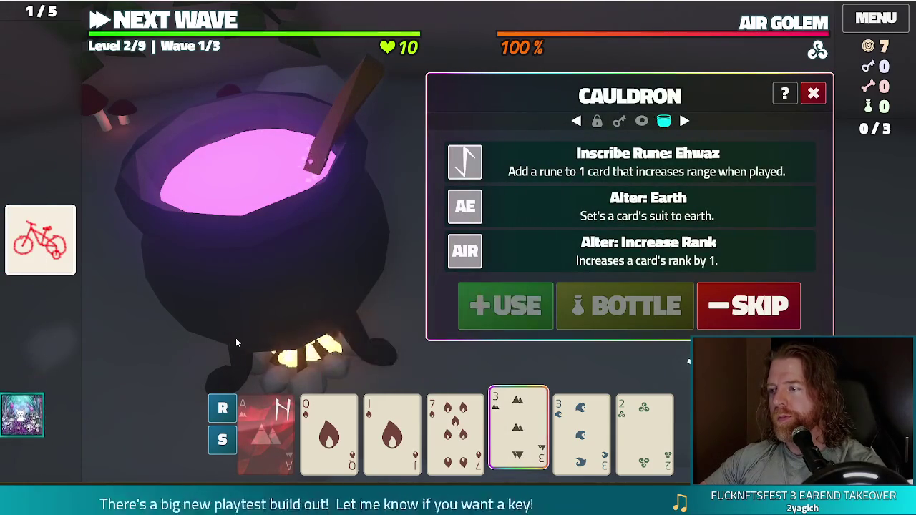
click(328, 429)
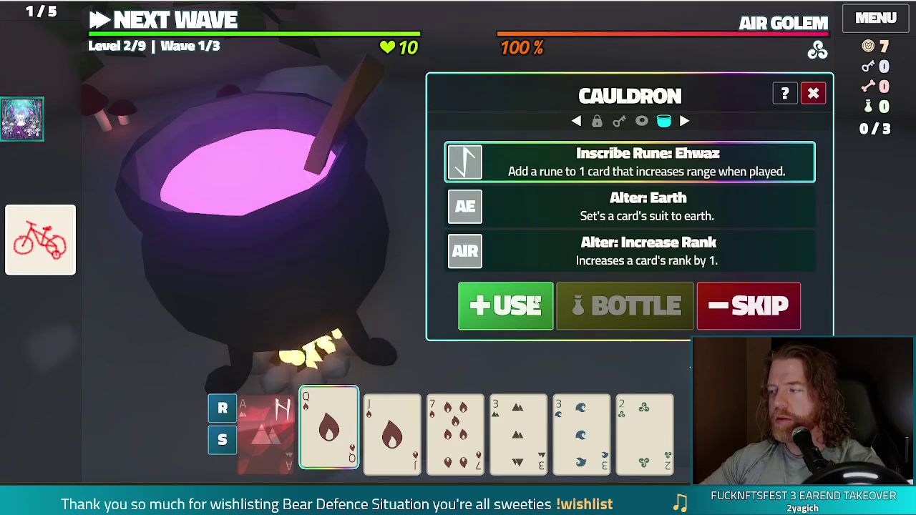
click(535, 304)
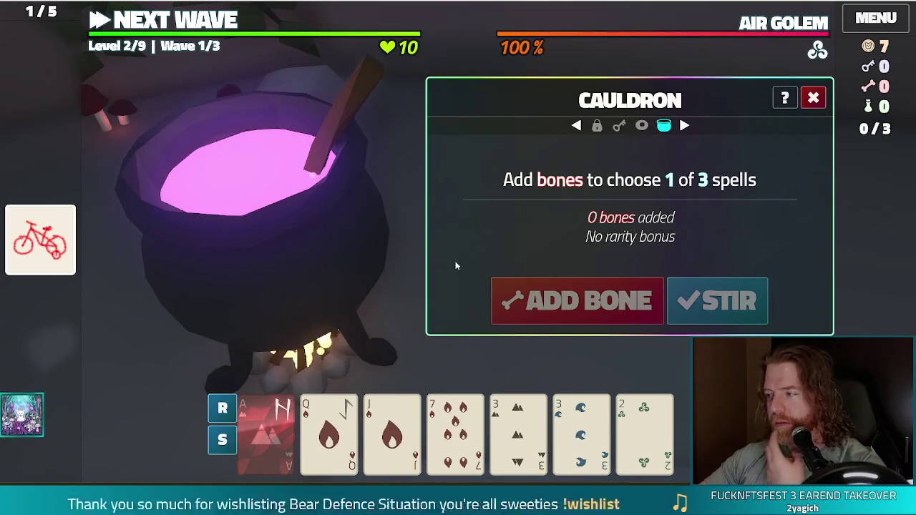
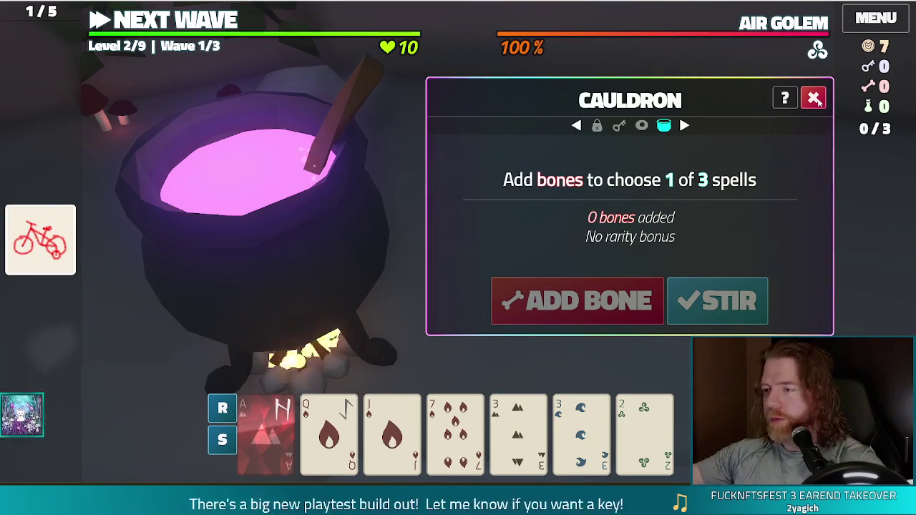
Close the cauldron and buy a Key for 5 gold at the bear's stall
click(818, 102)
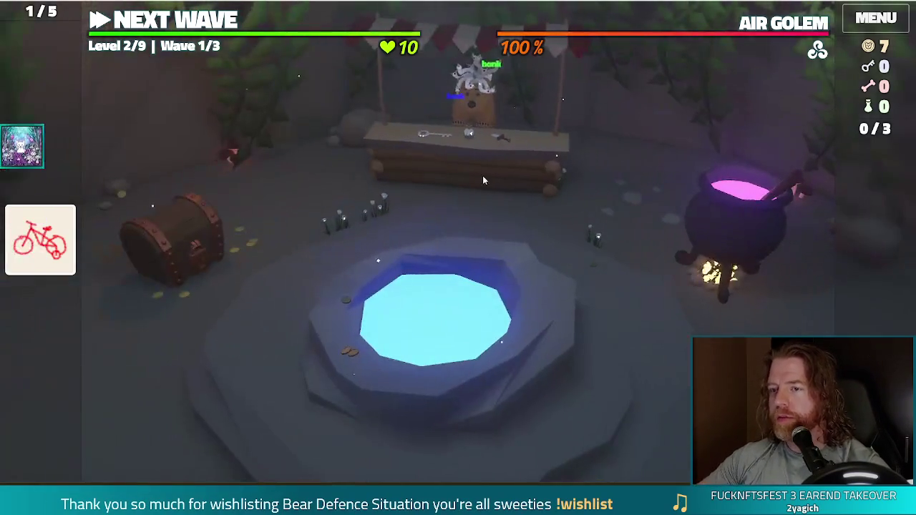
click(484, 176)
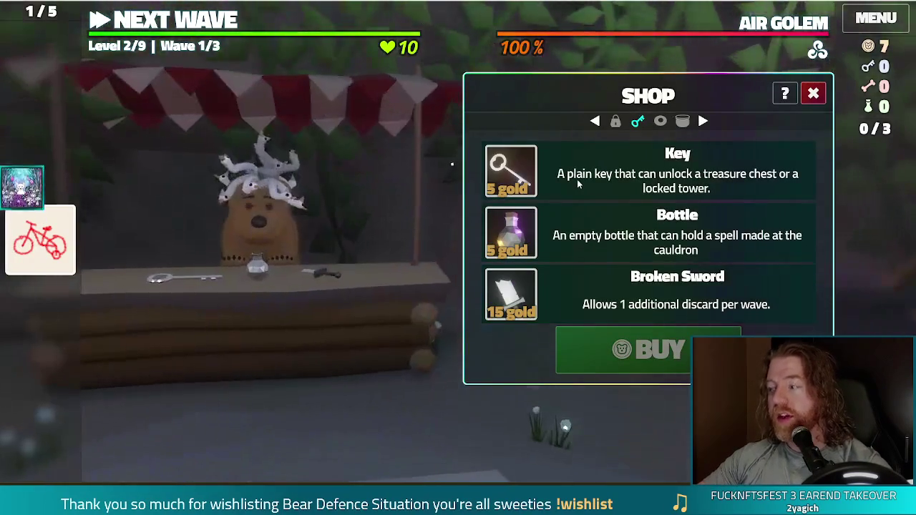
click(579, 180)
click(647, 349)
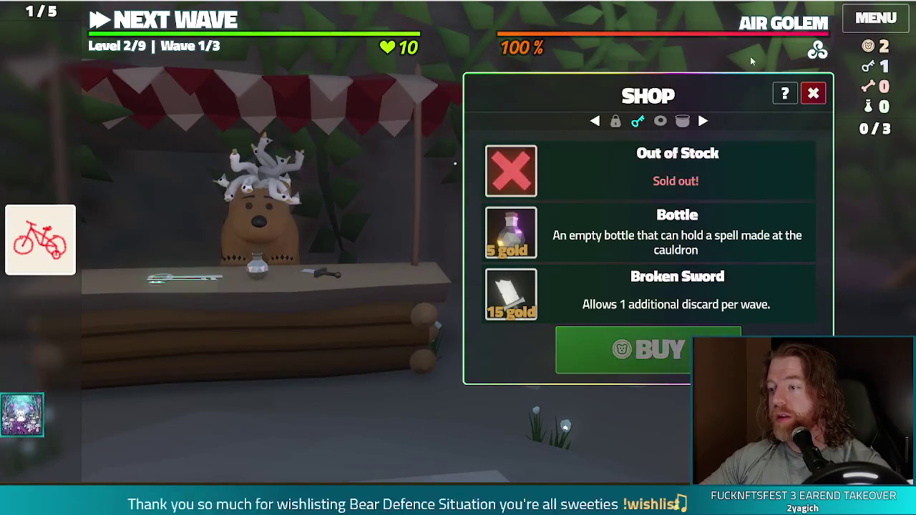
click(812, 94)
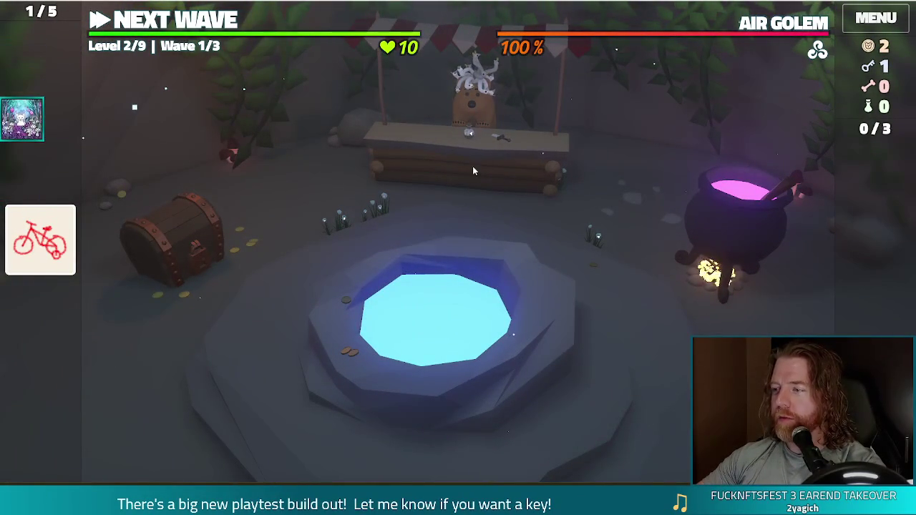
Unlock the treasure chest with the key and take the Skull With Gold Teeth
click(138, 264)
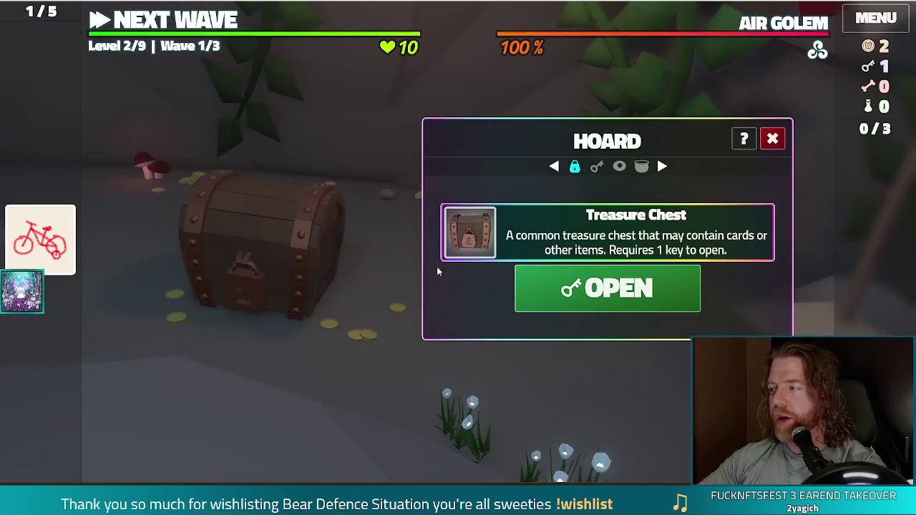
click(619, 304)
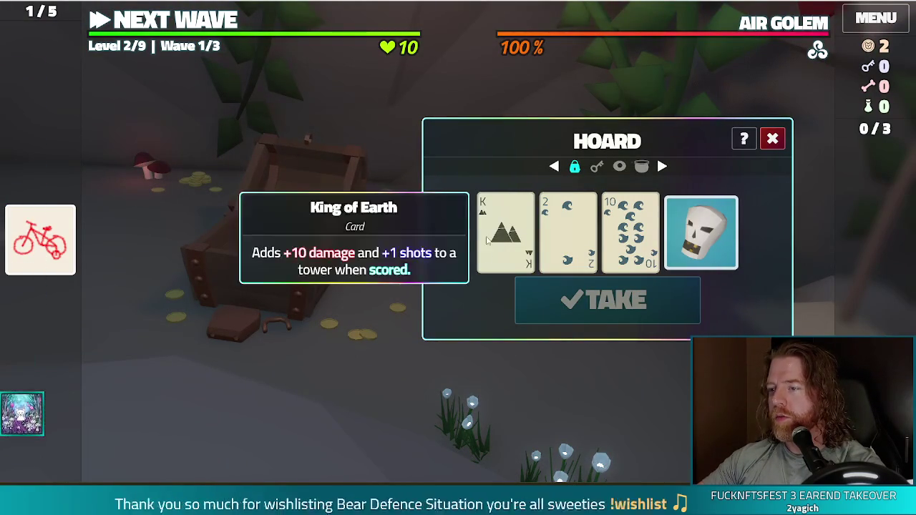
mouse_move(720, 245)
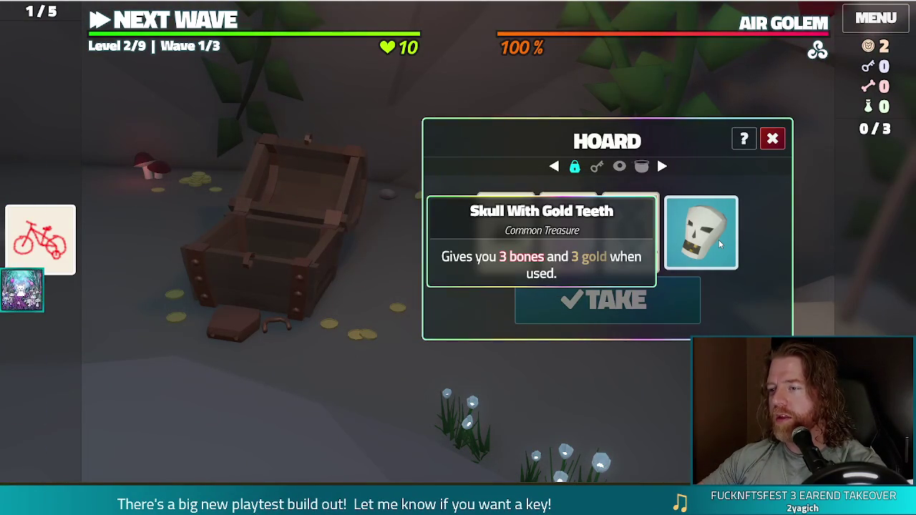
click(719, 240)
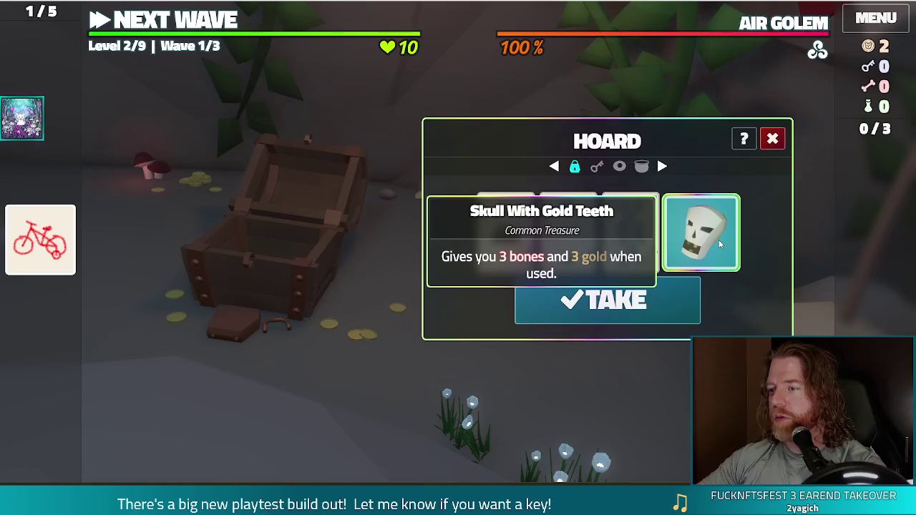
click(607, 301)
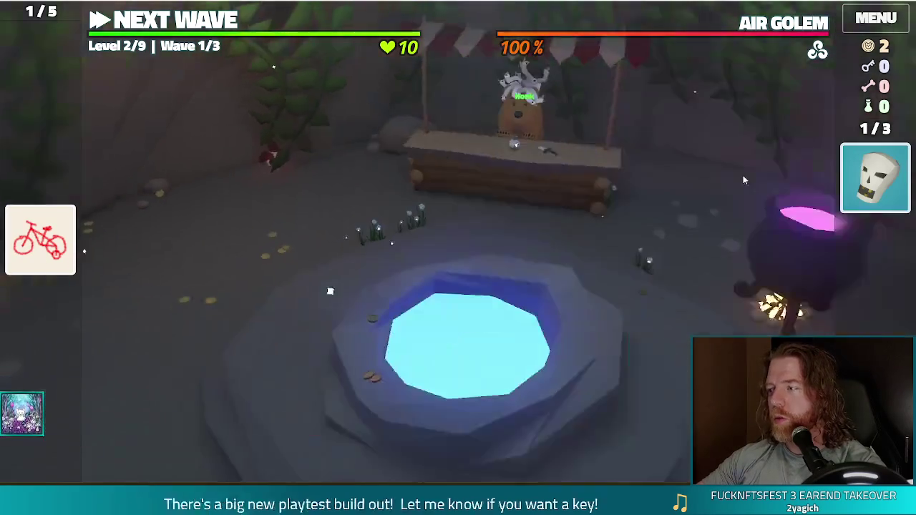
click(875, 178)
Cash in the skull, then brew Alter: Fire to turn the 3 of Earth into Fire
click(800, 165)
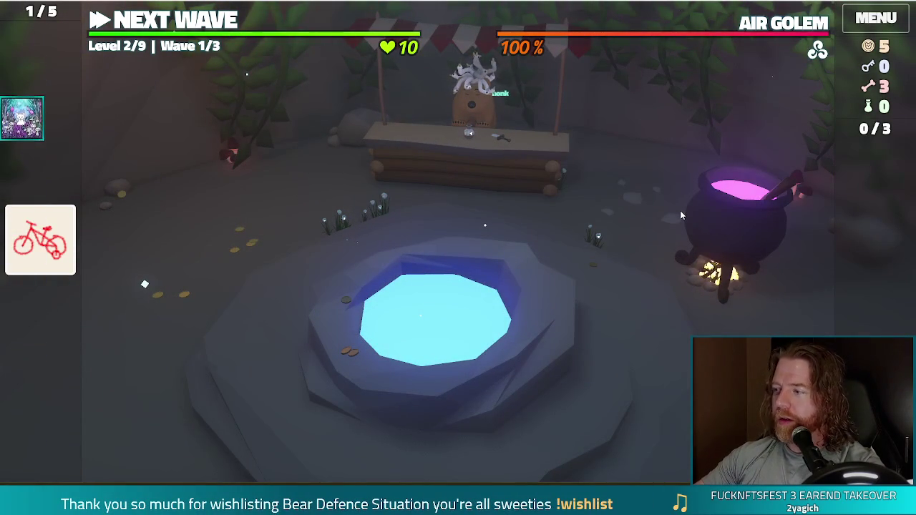
click(747, 232)
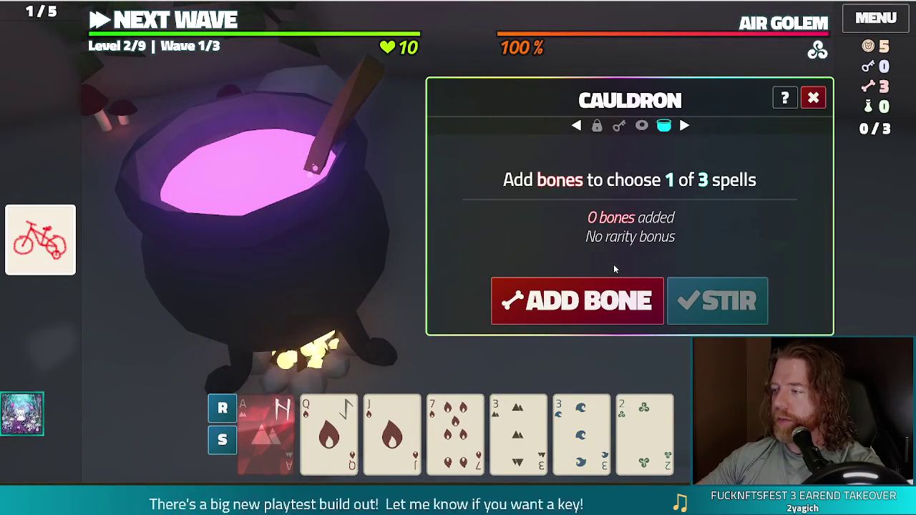
click(637, 297)
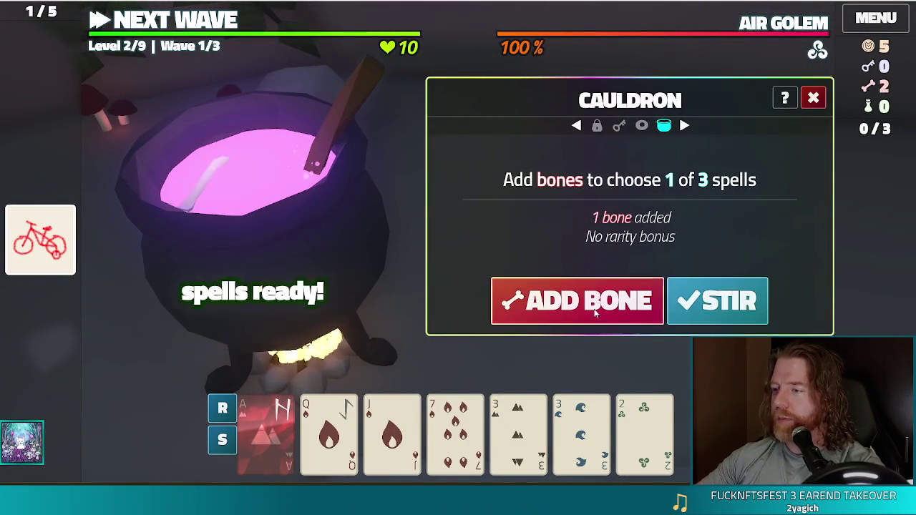
click(739, 298)
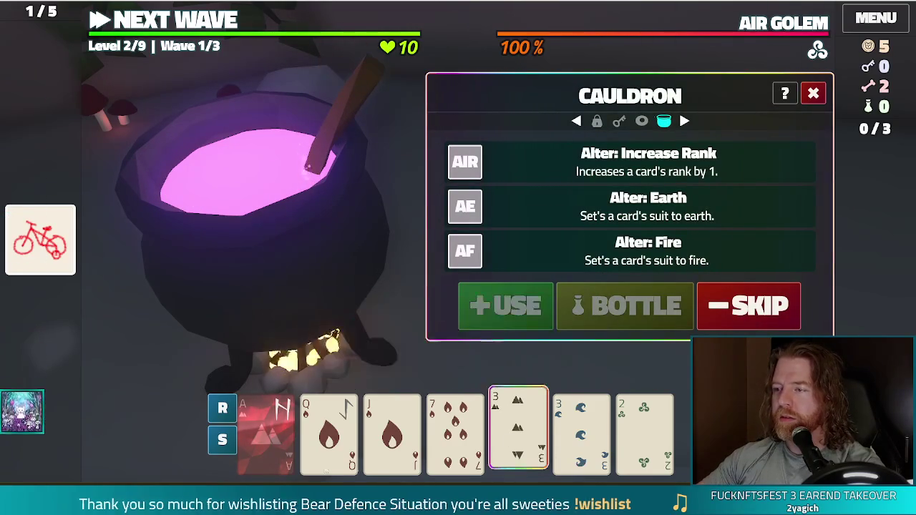
click(511, 259)
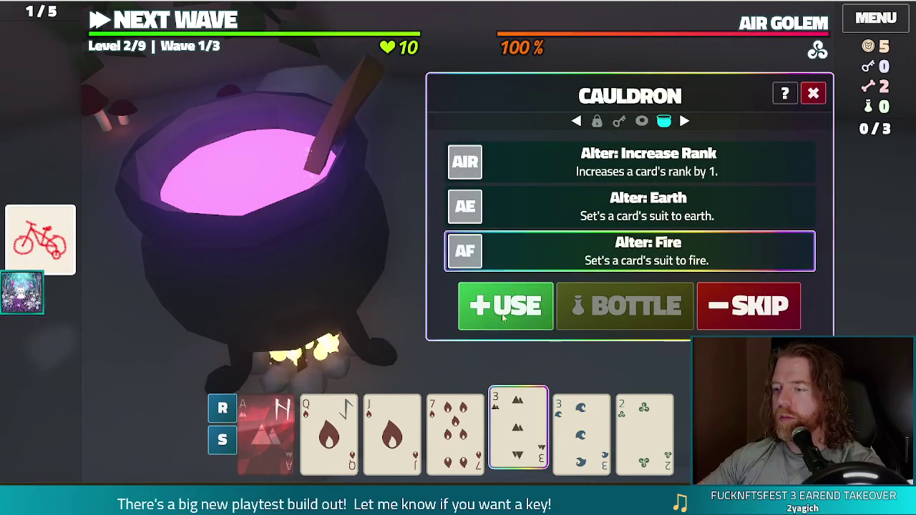
click(493, 316)
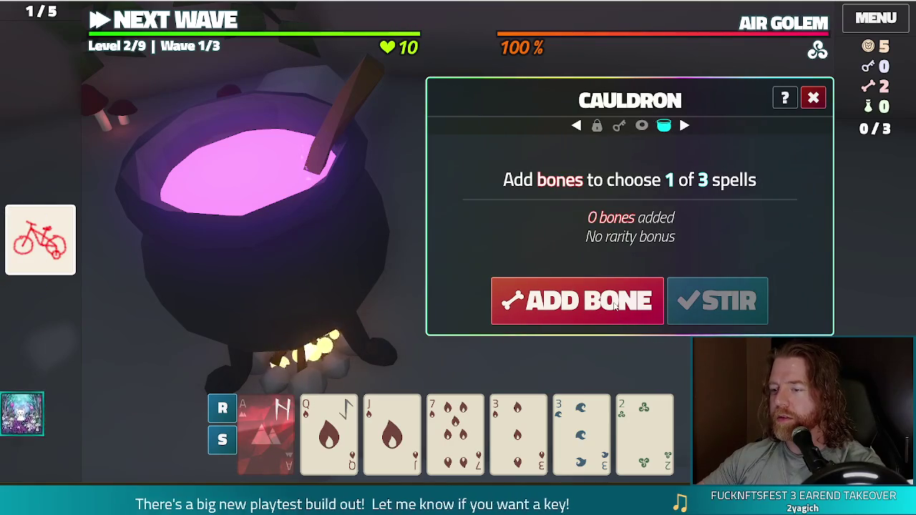
Brew another spell and transmute the Queen of Fire to Copper
click(555, 319)
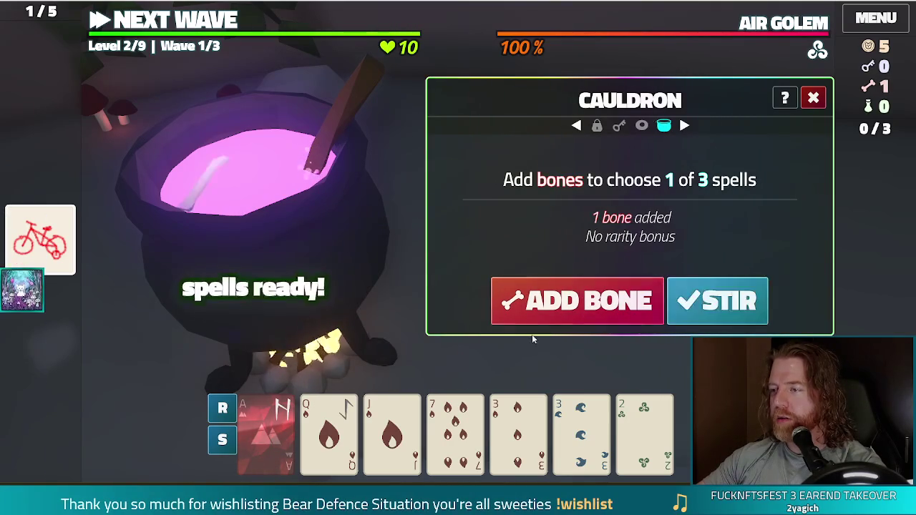
click(716, 302)
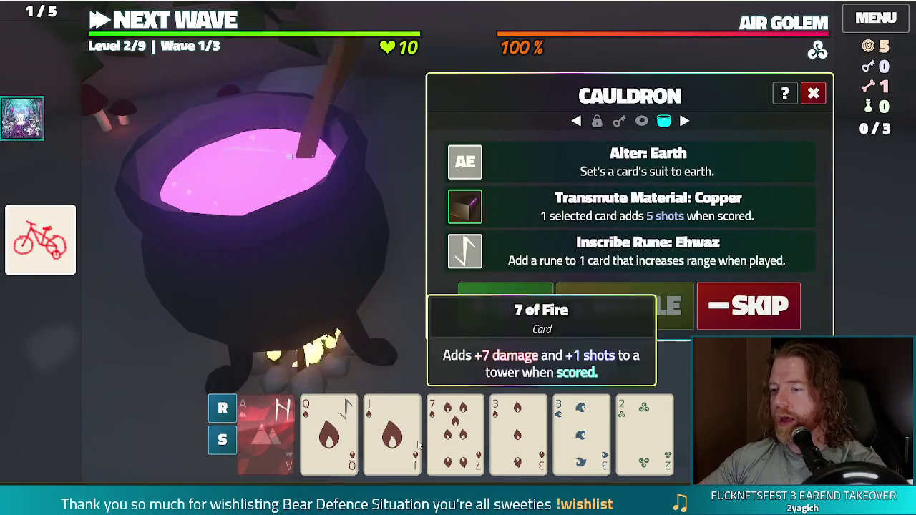
click(329, 429)
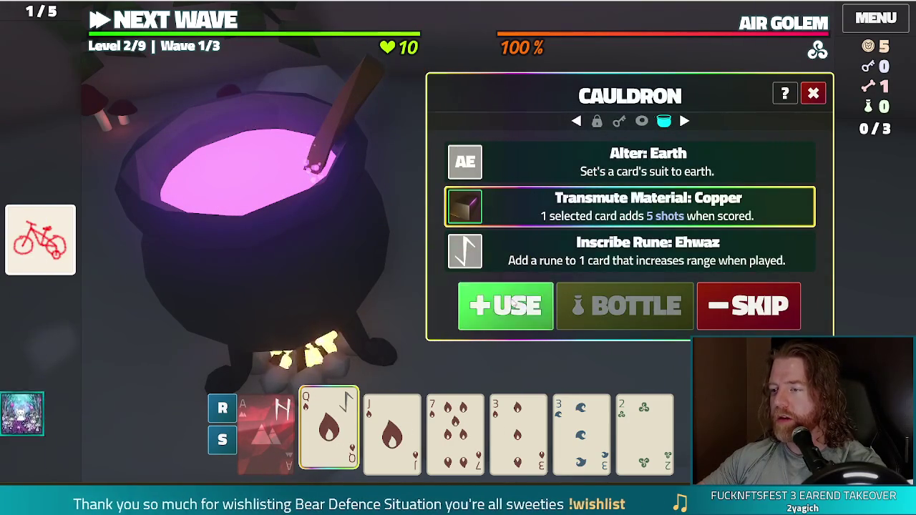
click(514, 303)
Brew the last bone into an Ehwaz rune on the Jack of Fire and return to the map
click(630, 299)
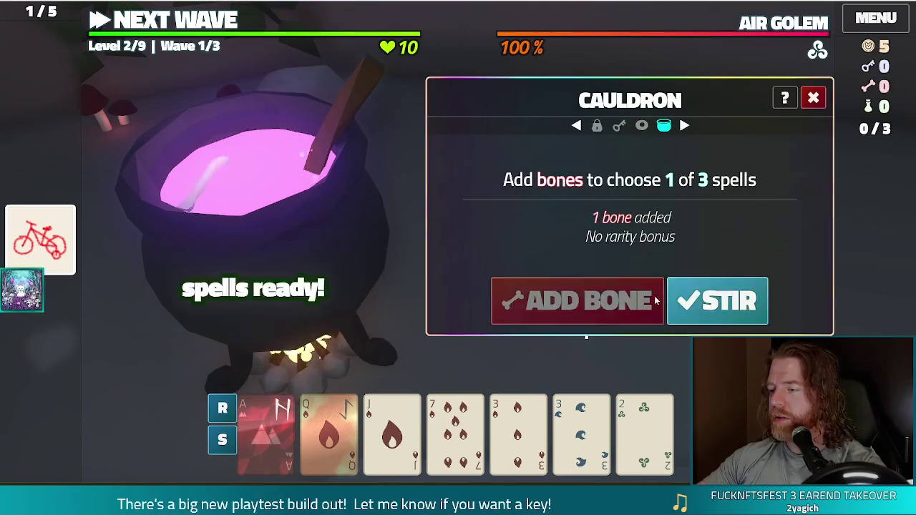
click(716, 301)
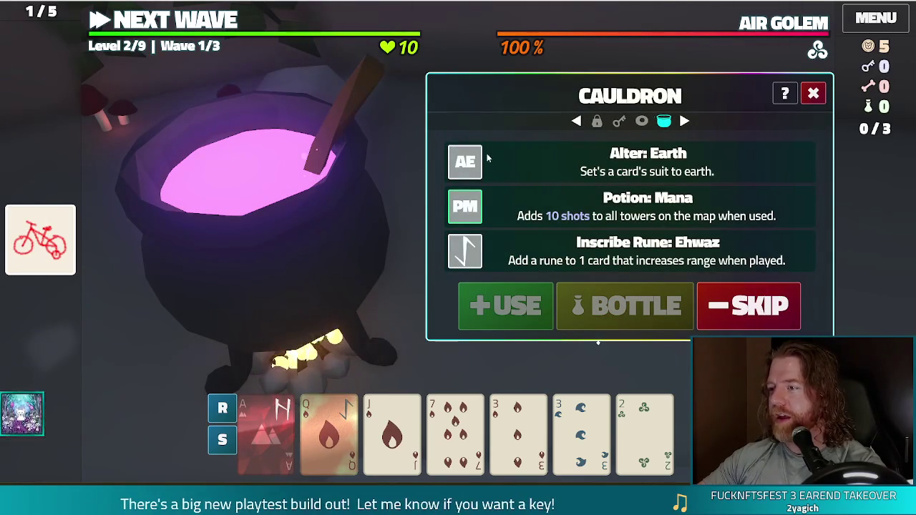
click(410, 408)
click(494, 252)
click(466, 284)
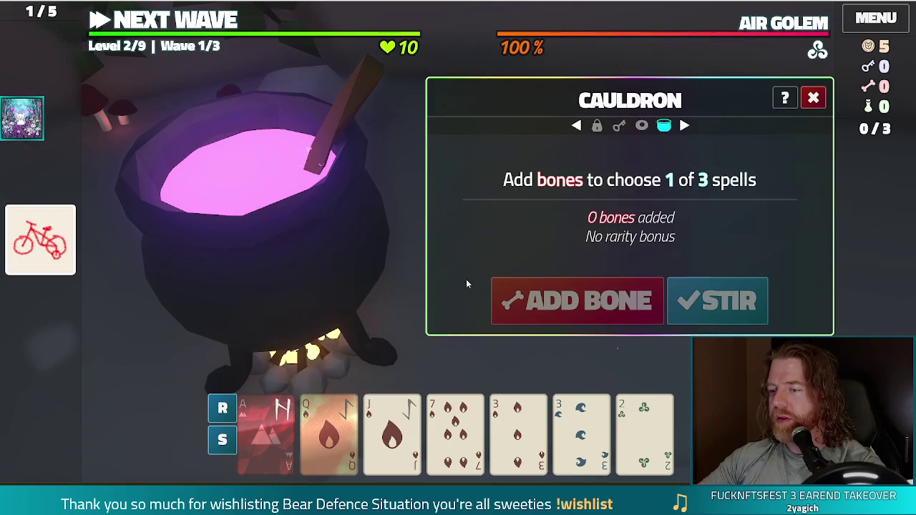
click(813, 98)
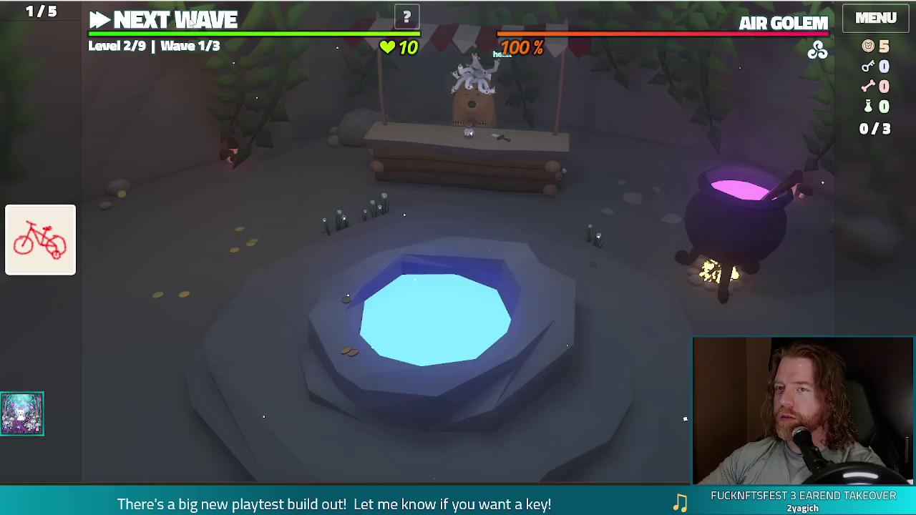
click(192, 22)
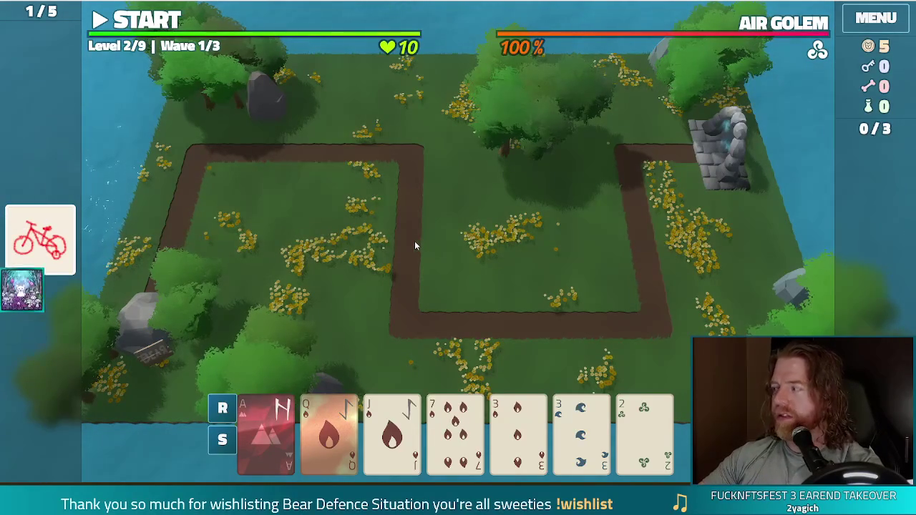
Discard the unusable cards to draw a fresh hand
mouse_move(265, 444)
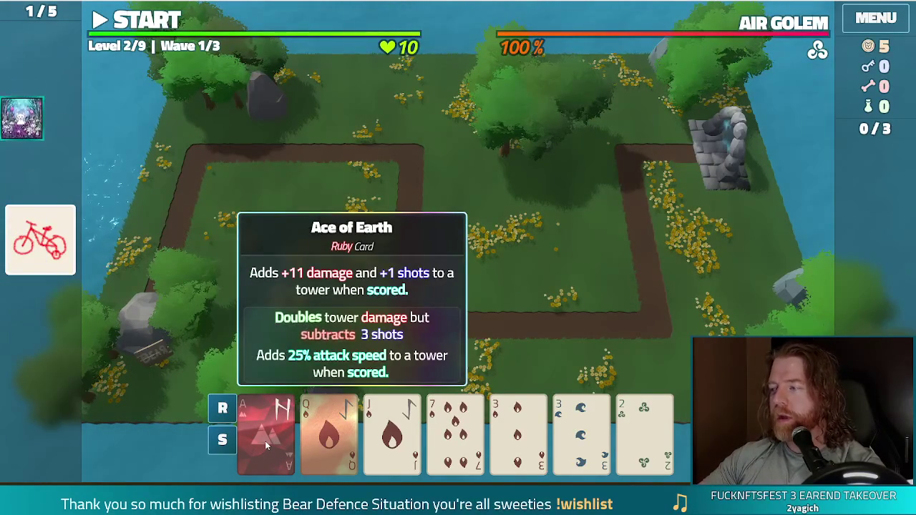
click(265, 441)
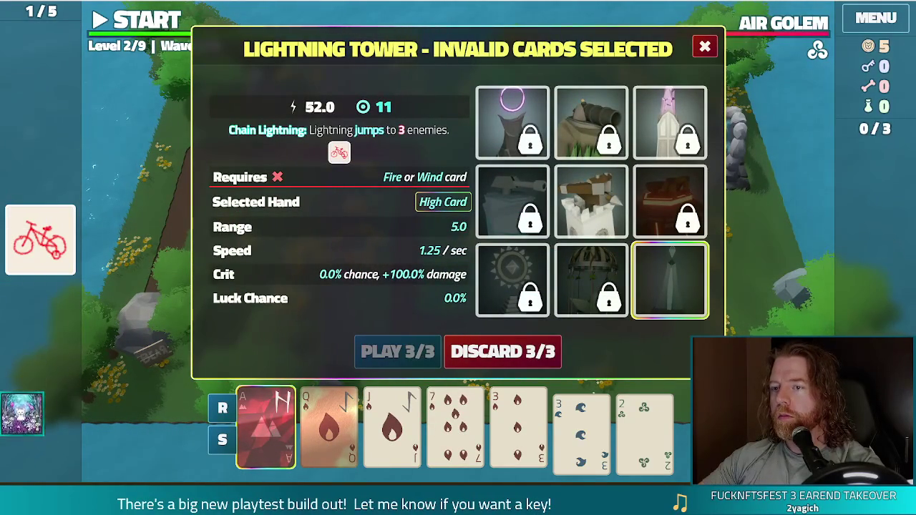
mouse_move(270, 436)
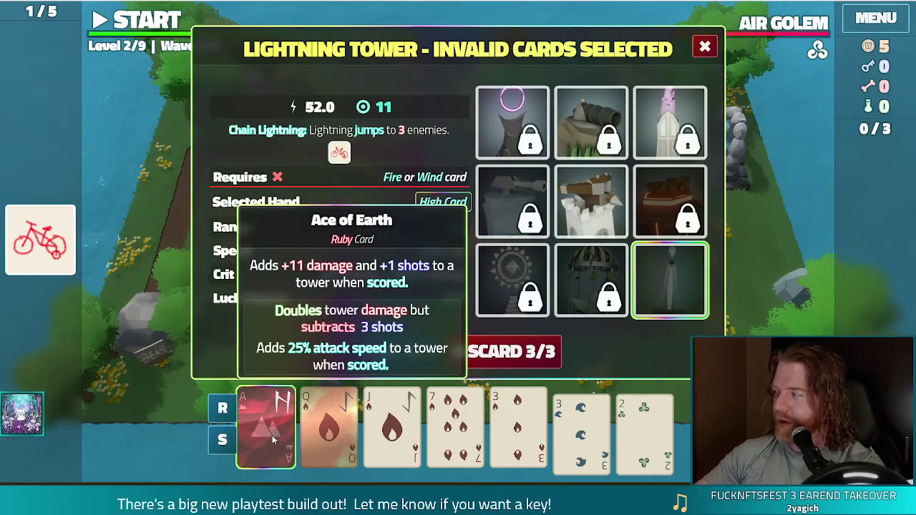
click(272, 435)
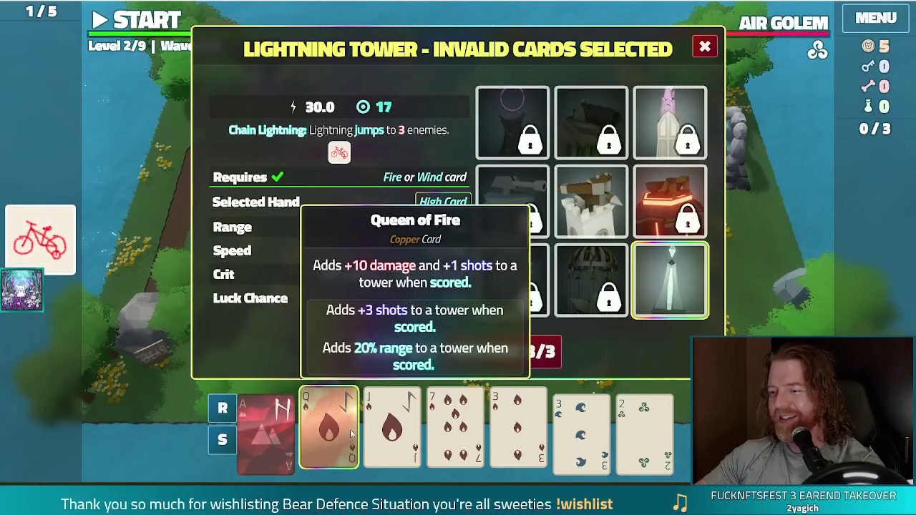
click(399, 428)
click(390, 451)
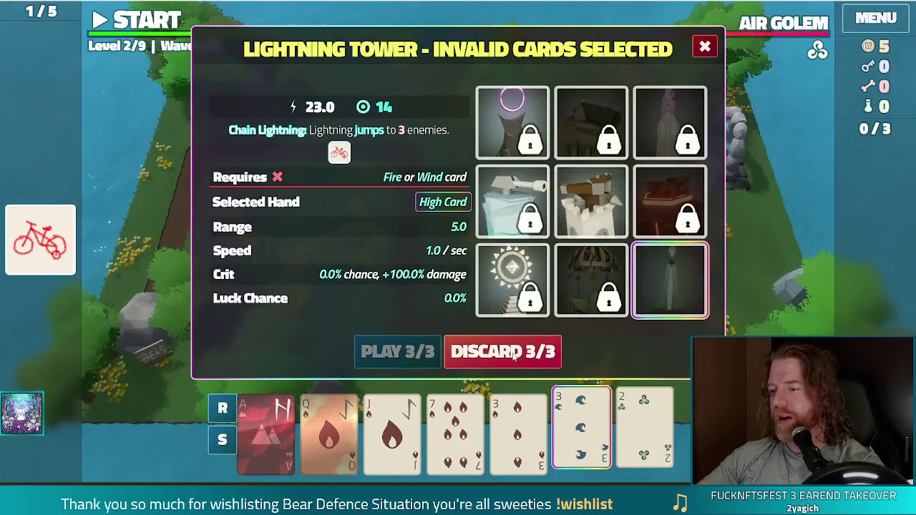
click(512, 353)
Play a Queen, Jack, 8, 7 and 3 of Fire Flush as a Lightning Tower in the central loop
click(329, 430)
click(644, 433)
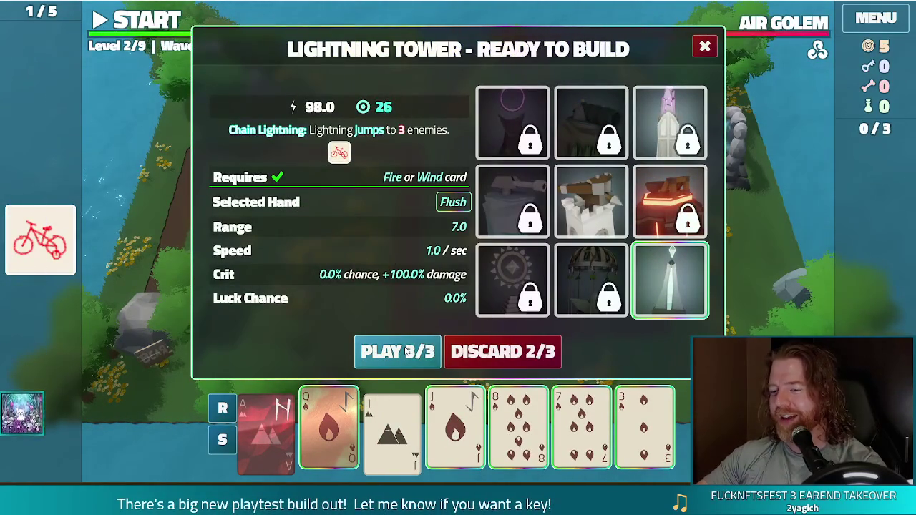
click(407, 351)
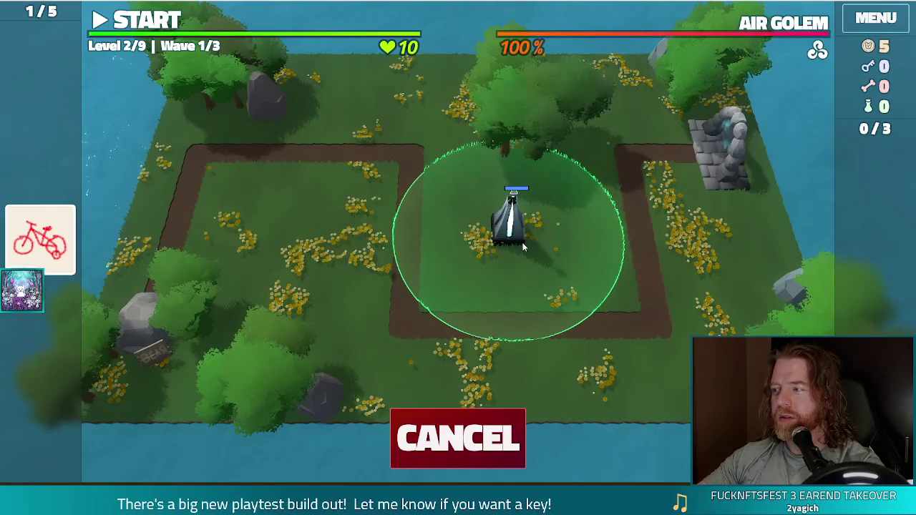
click(523, 247)
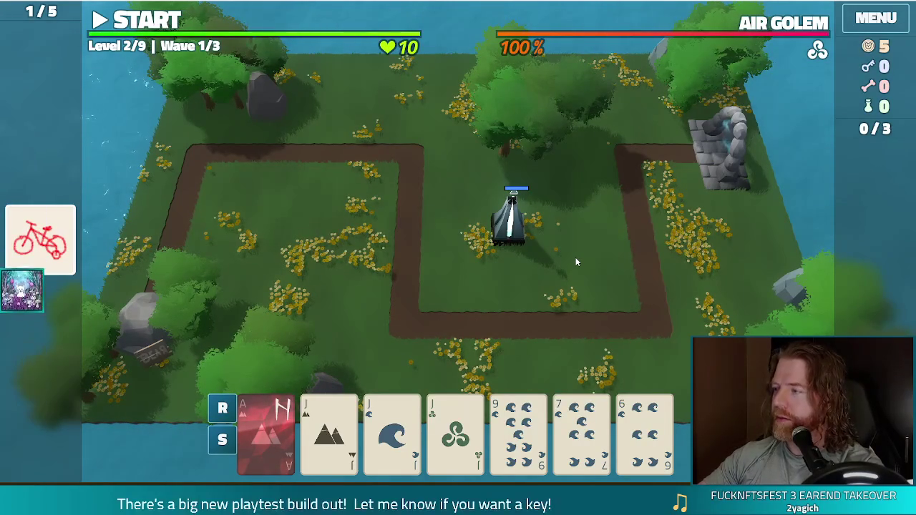
Check the first tower's stats, then discard the water cards for new ones
click(506, 240)
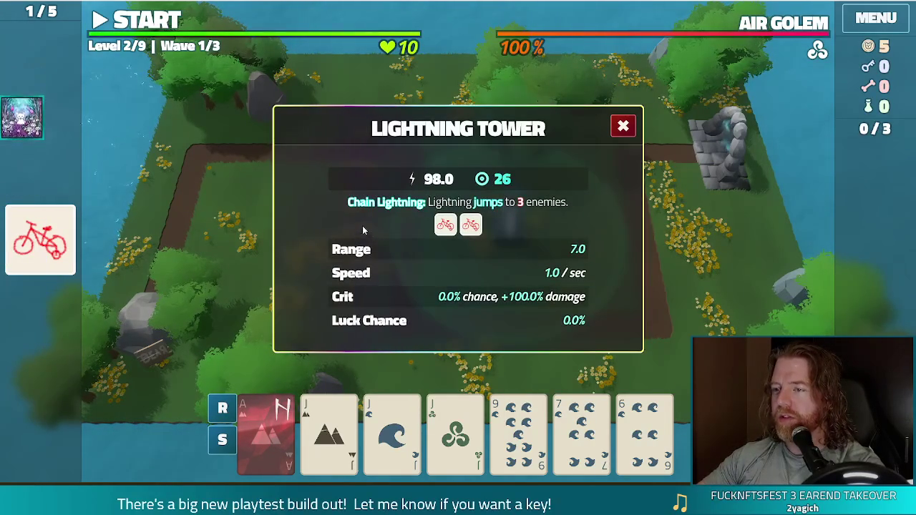
click(623, 126)
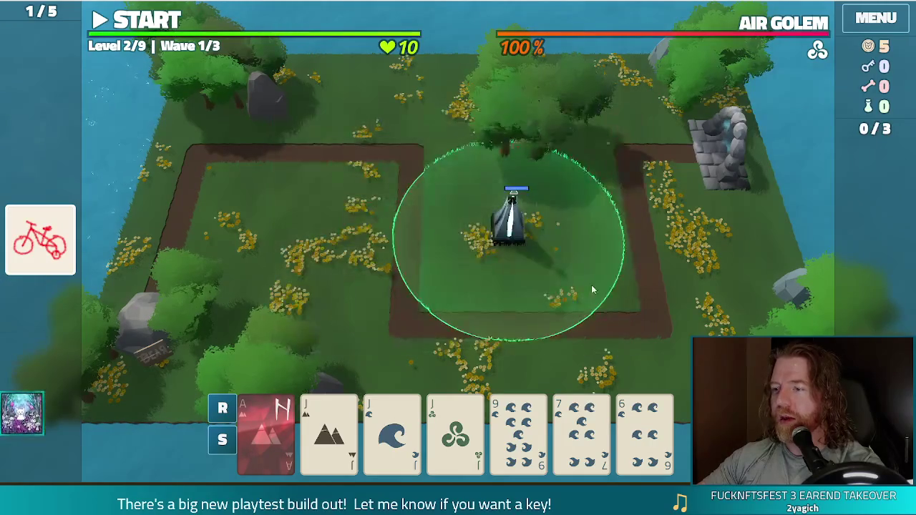
click(645, 329)
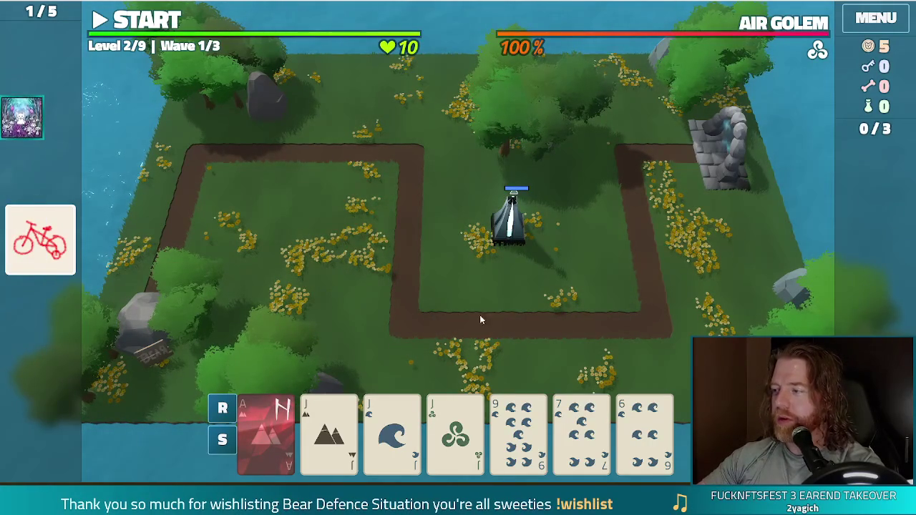
click(522, 415)
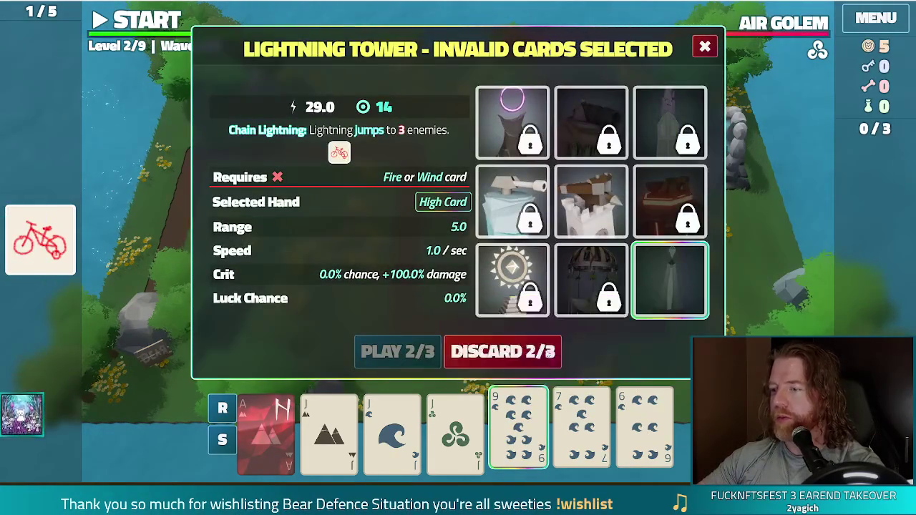
click(538, 351)
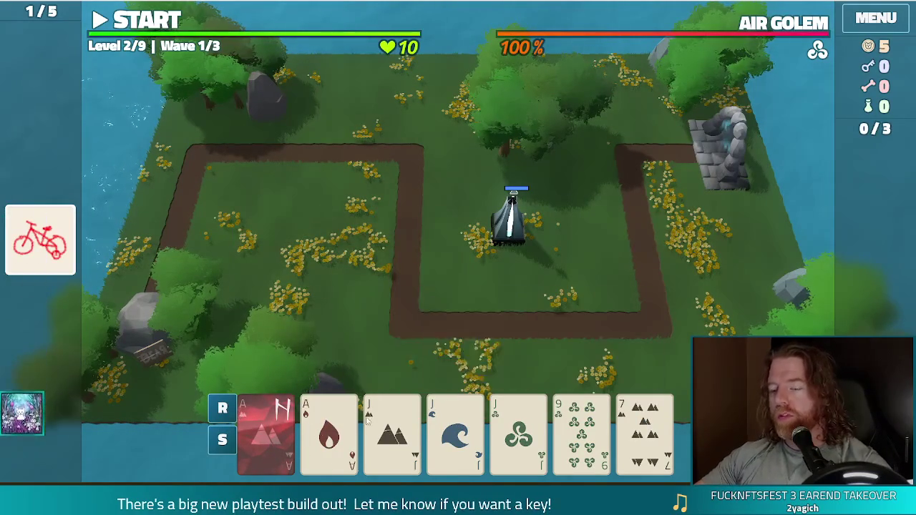
Play an Aces-and-Jacks Full House as a Lightning Tower top-left, then start wave 1
click(266, 433)
click(329, 433)
click(392, 440)
click(455, 434)
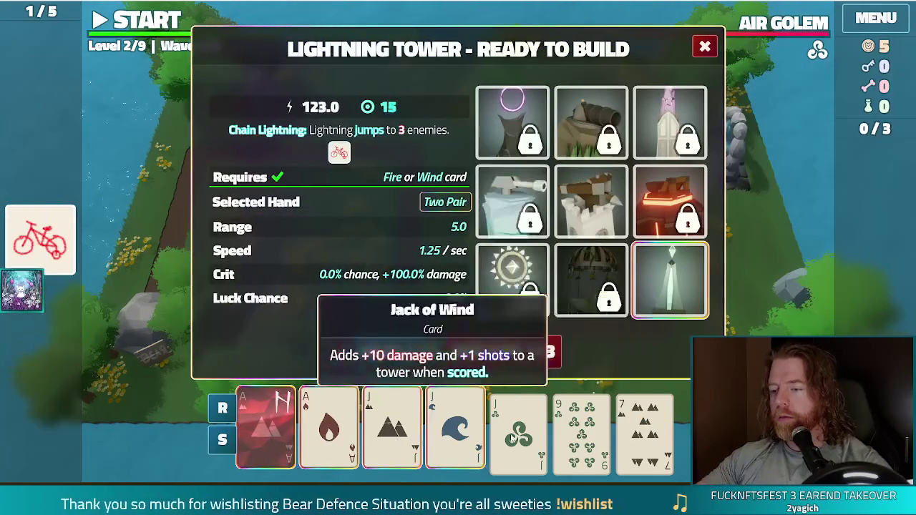
click(518, 433)
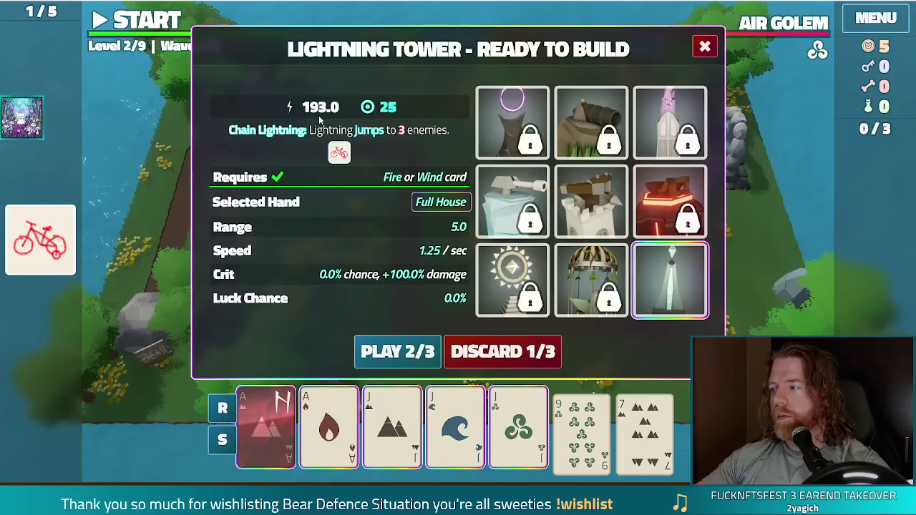
mouse_move(339, 158)
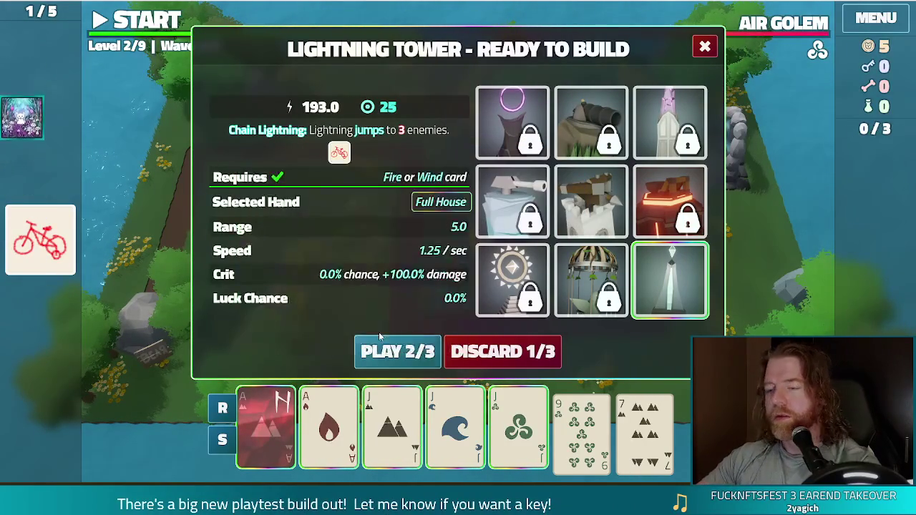
click(387, 353)
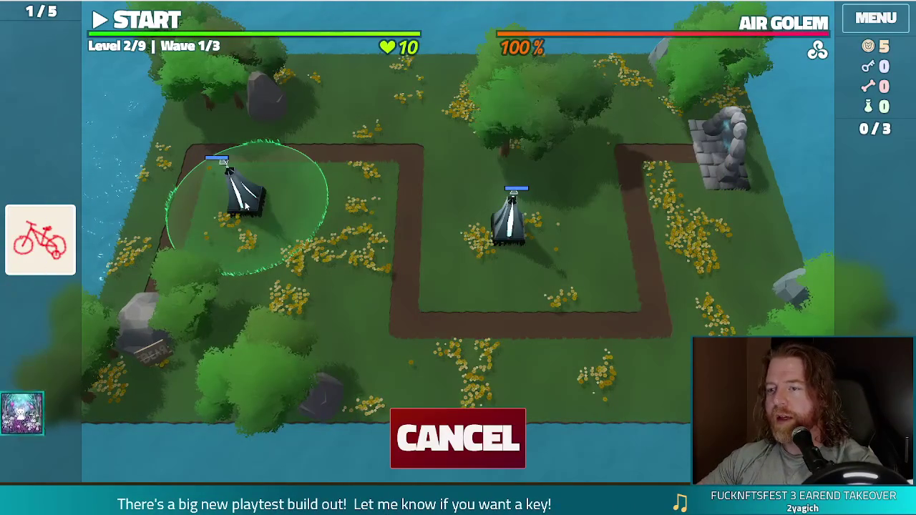
click(245, 206)
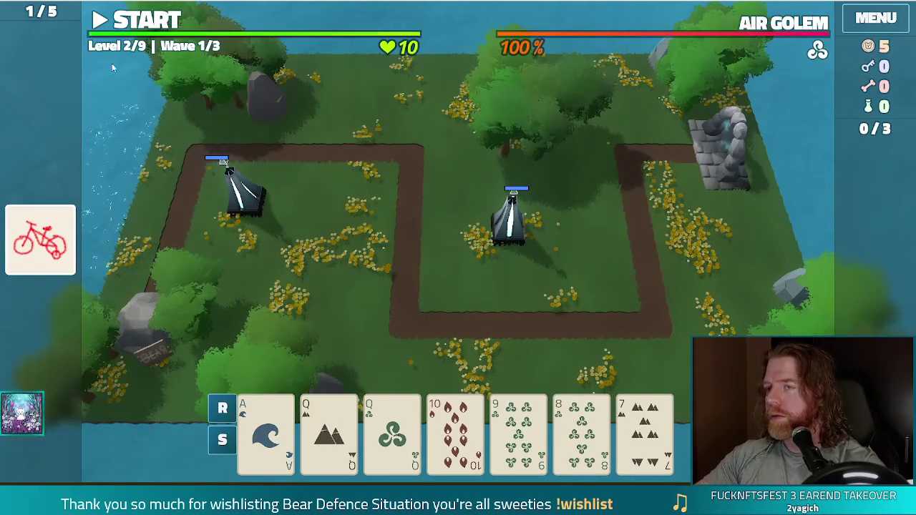
key(space)
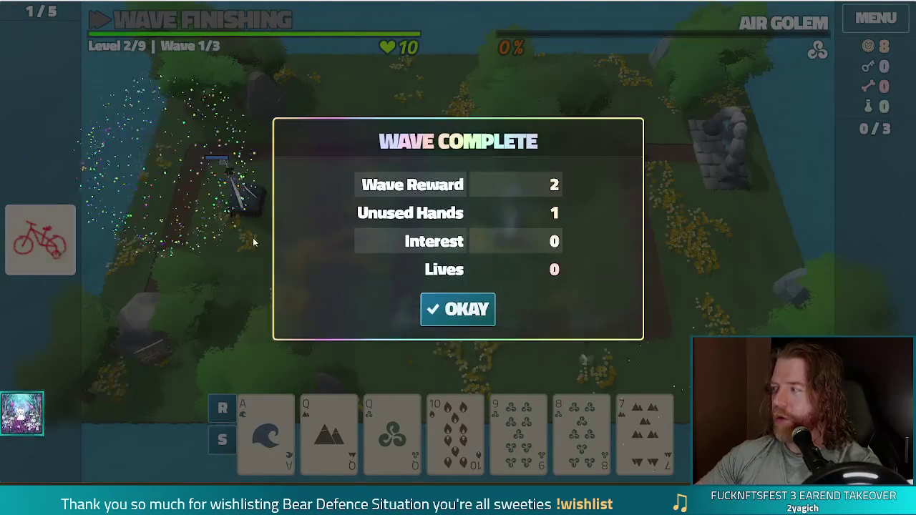
Clear waves 1 and 2, then launch wave 3, The Living Storm
click(458, 309)
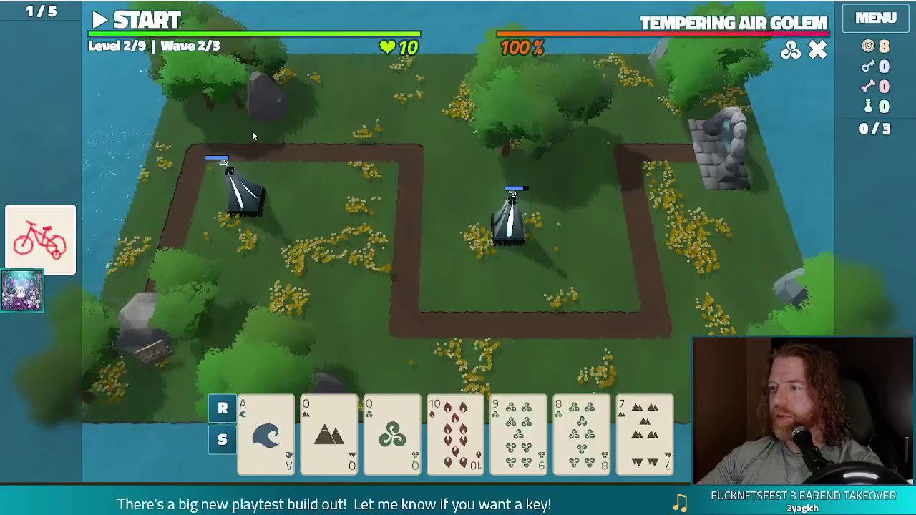
click(152, 23)
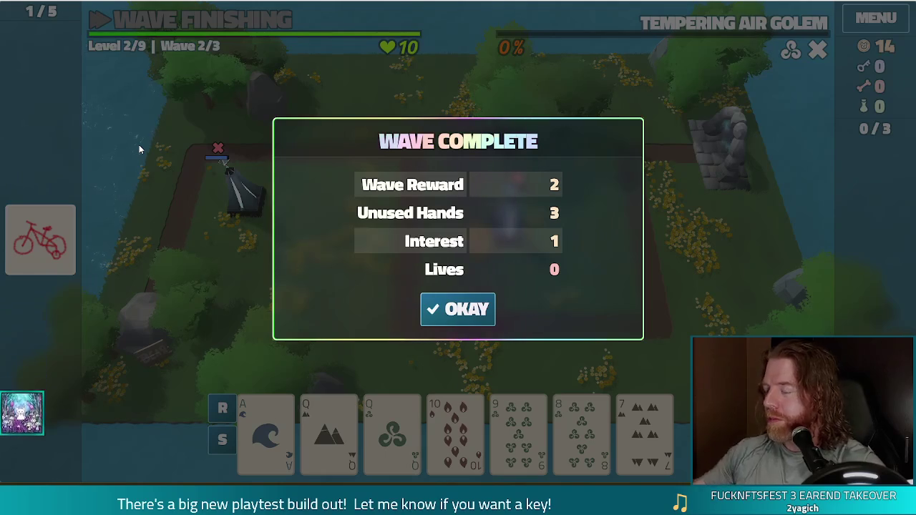
click(460, 310)
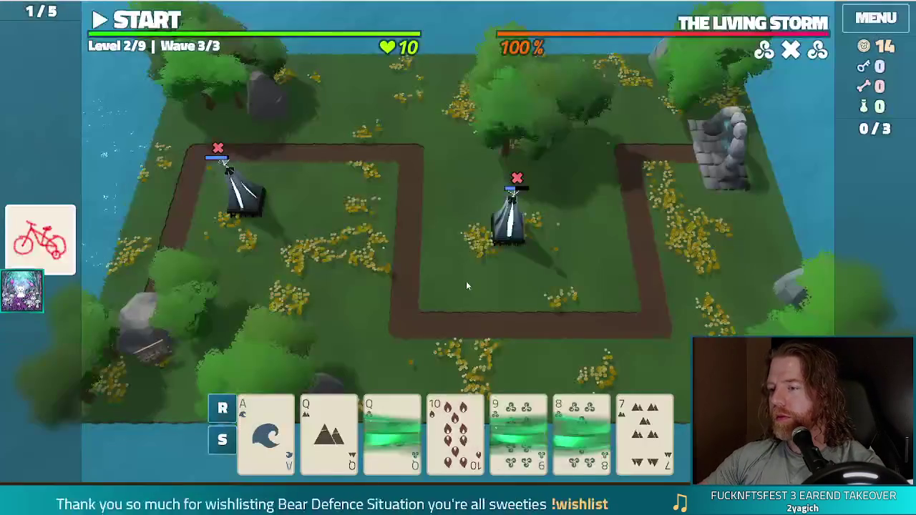
key(space)
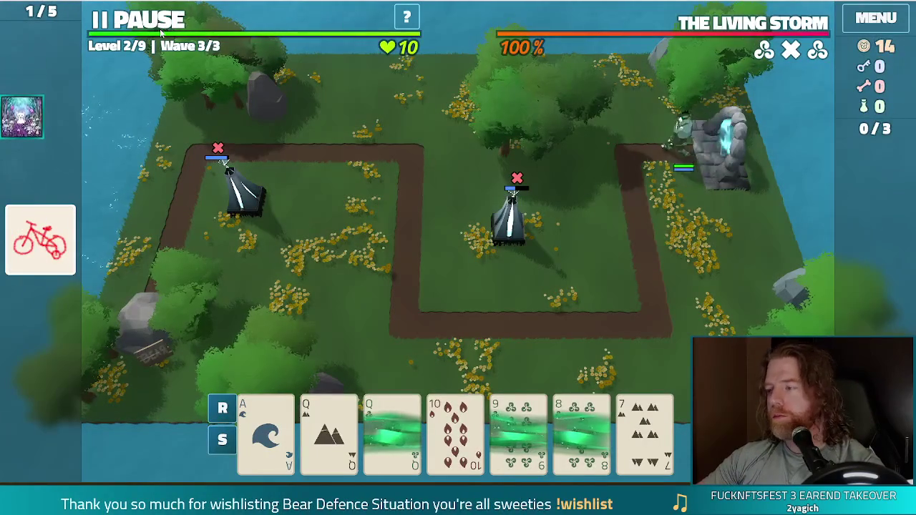